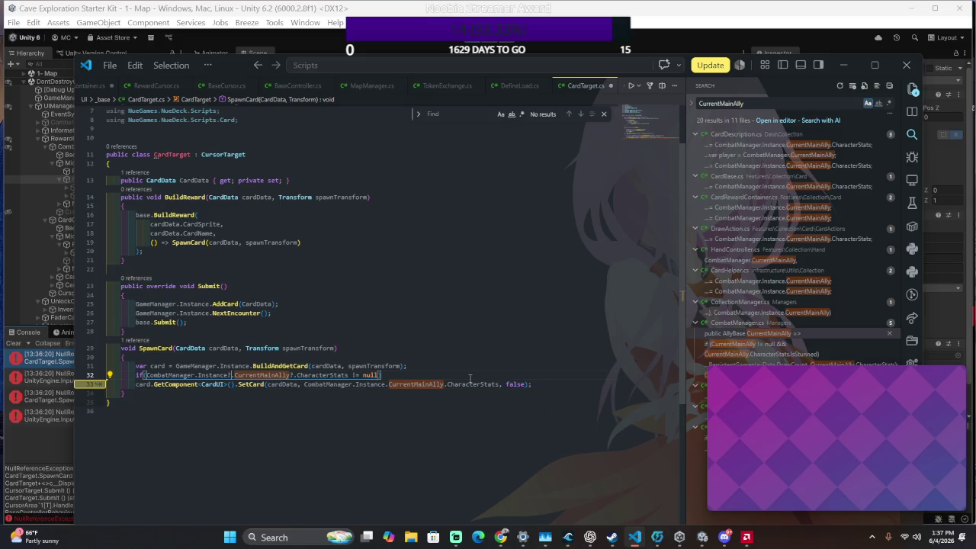
Switch from VS Code back to the Unity editor with Alt+Tab
{"action": "key", "text": "alt+Tab"}
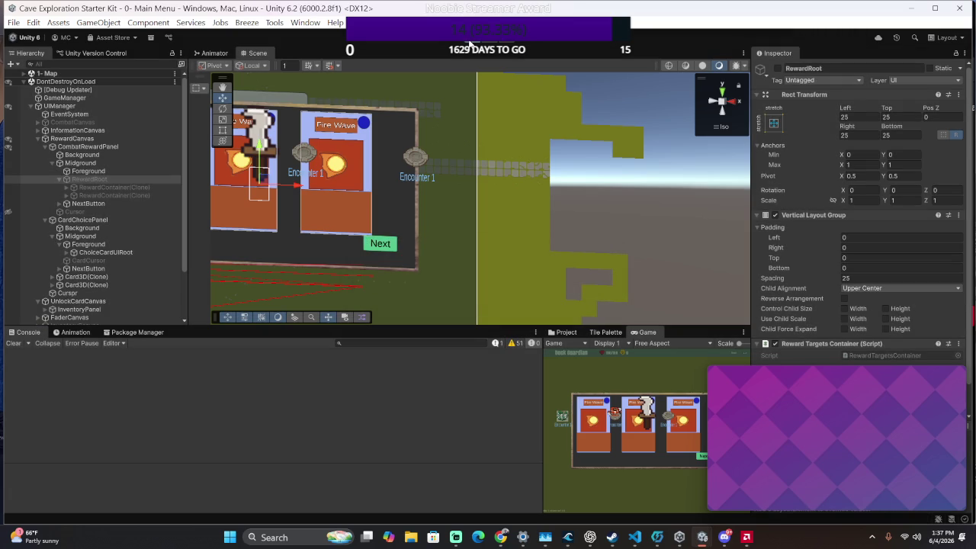
Replay a combat, choose a reward card, then open the NullReferenceException at CardTarget.cs line 33
{"action": "left_click", "coordinate": [471, 40]}
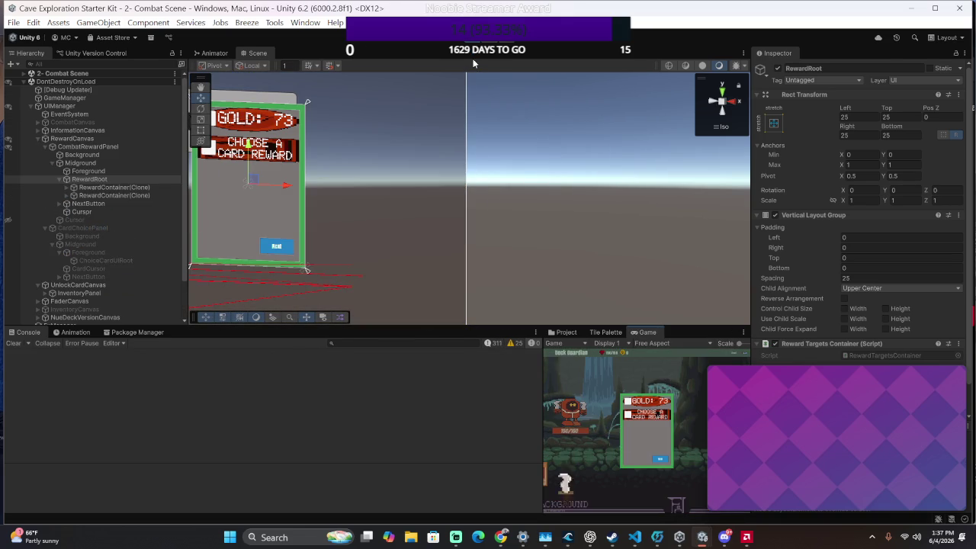
{"action": "key", "text": "Right"}
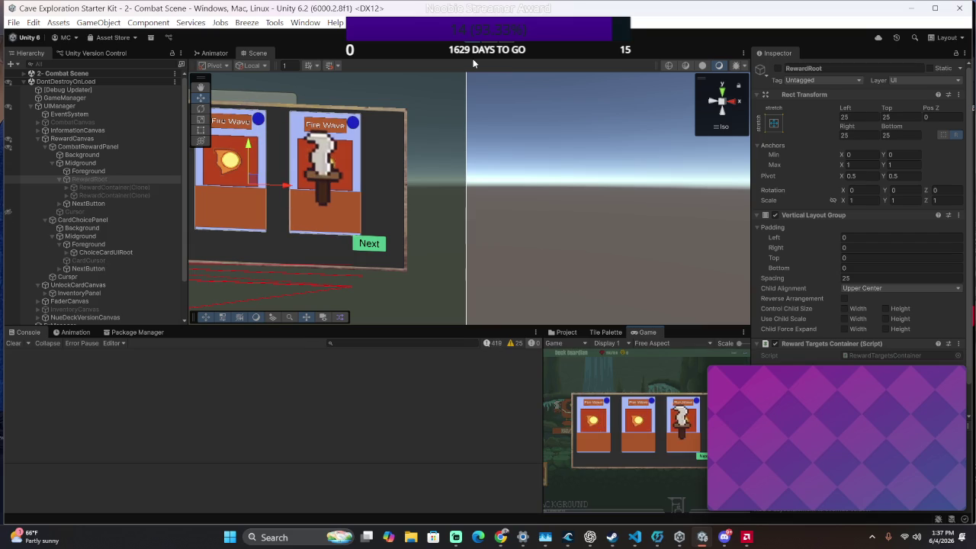
{"action": "key", "text": "Right"}
{"action": "key", "text": "Return"}
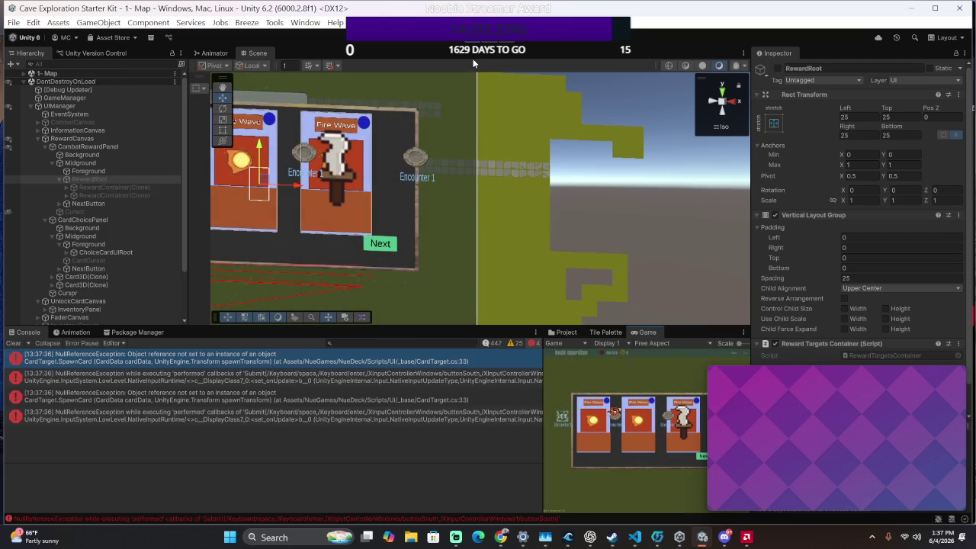
{"action": "double_click", "coordinate": [444, 363]}
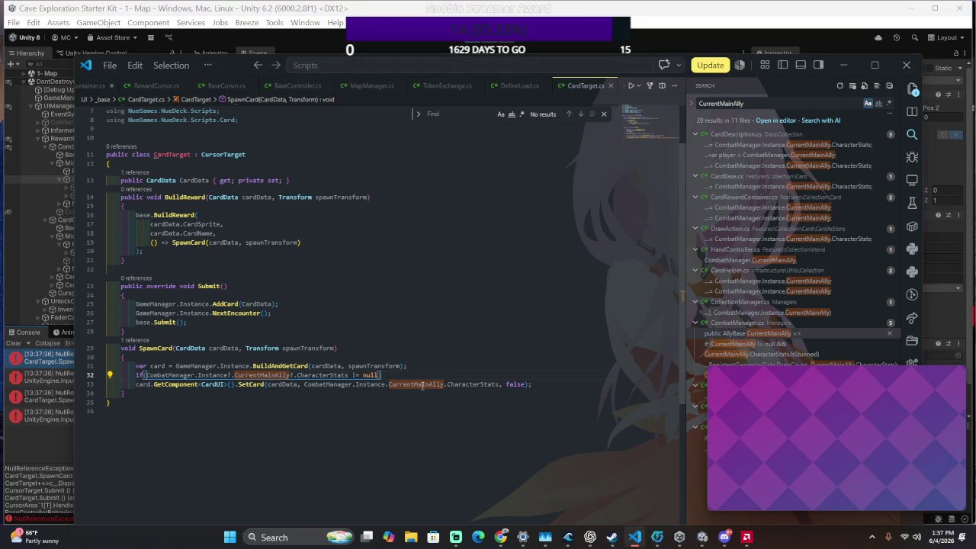
{"action": "key", "text": "alt+Tab"}
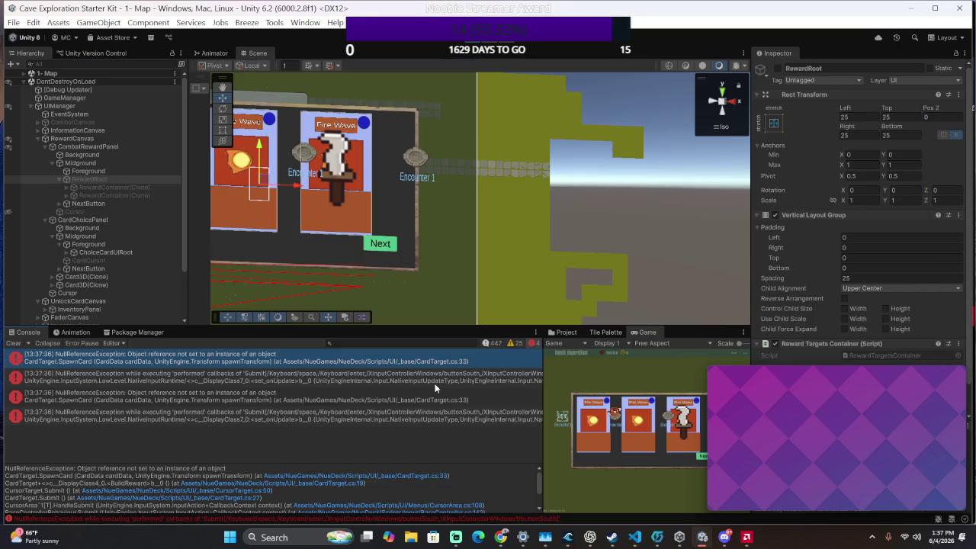
{"action": "key", "text": "alt+Tab"}
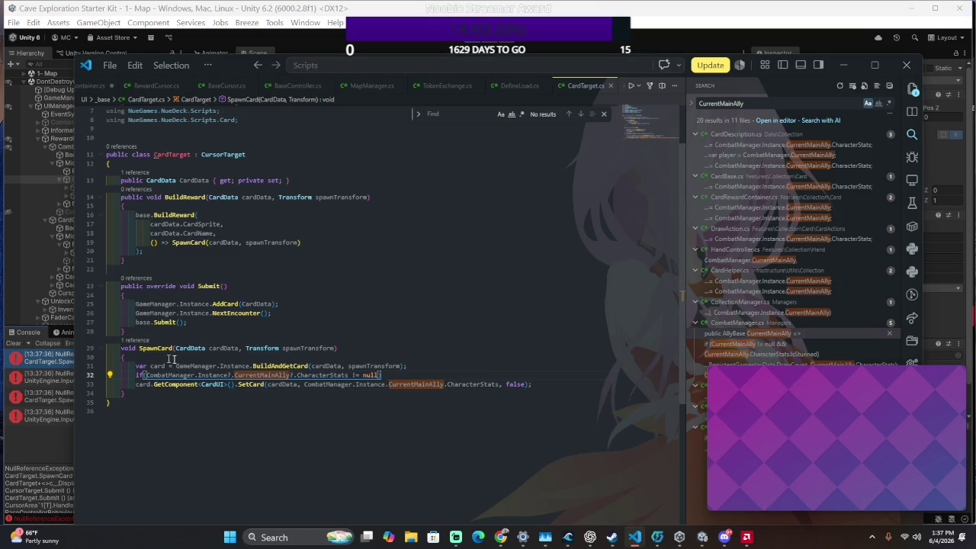
{"action": "key", "text": "Down"}
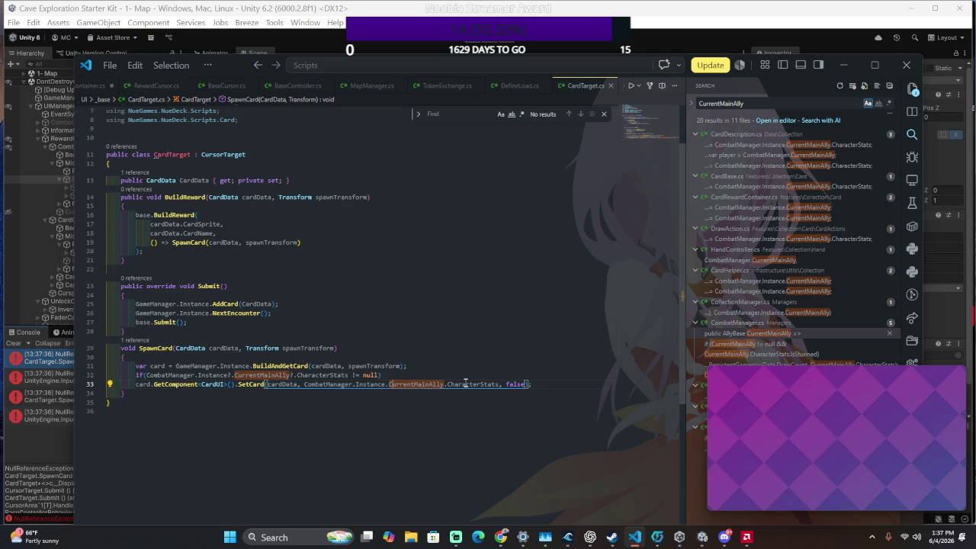
{"action": "double_click", "coordinate": [411, 385]}
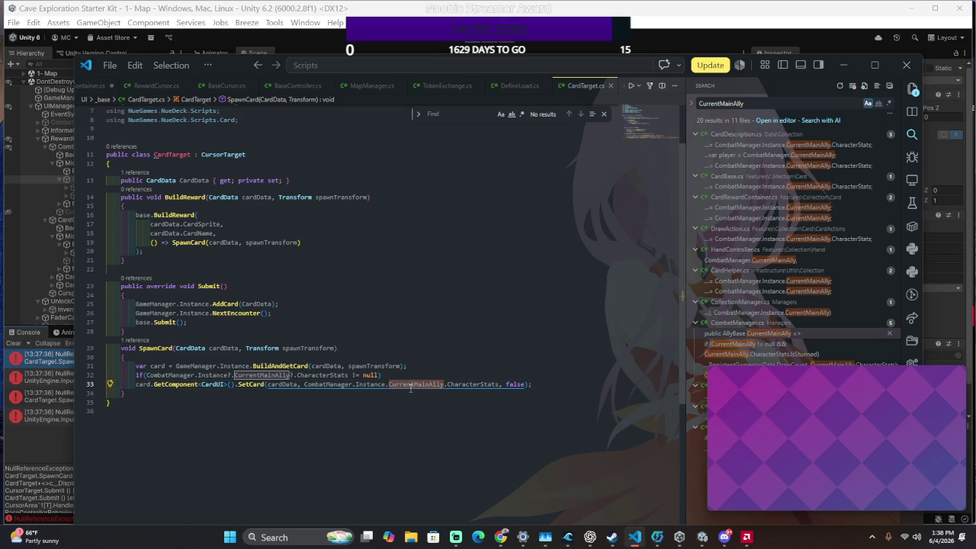
{"action": "key", "text": "alt+Tab"}
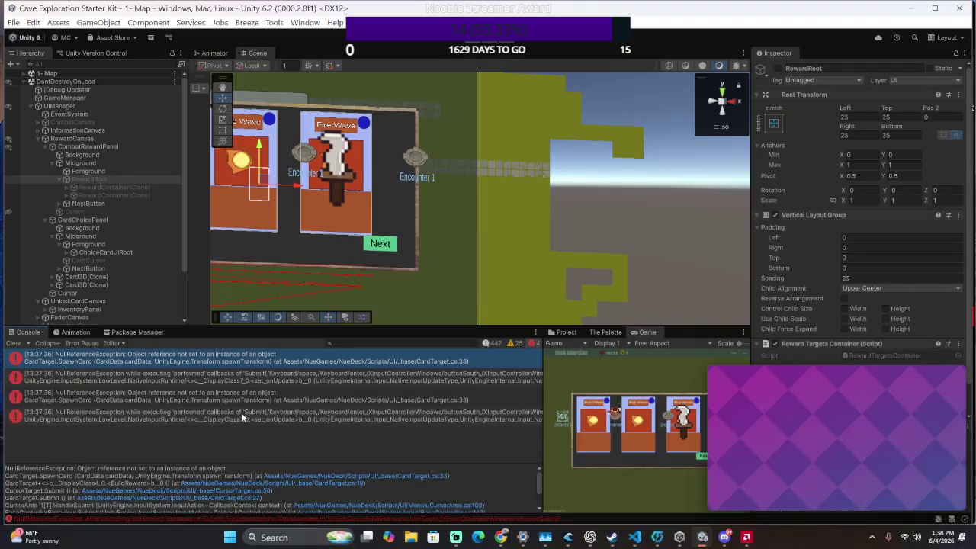
{"action": "left_click", "coordinate": [409, 474]}
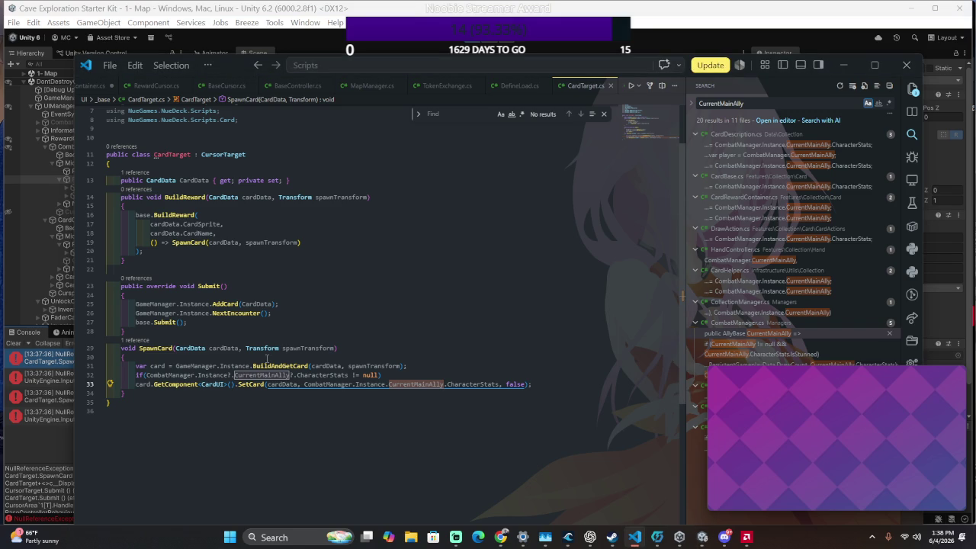
Rework line 32's null check and wrap the SetCard call in braces beneath it
{"action": "left_click", "coordinate": [267, 385]}
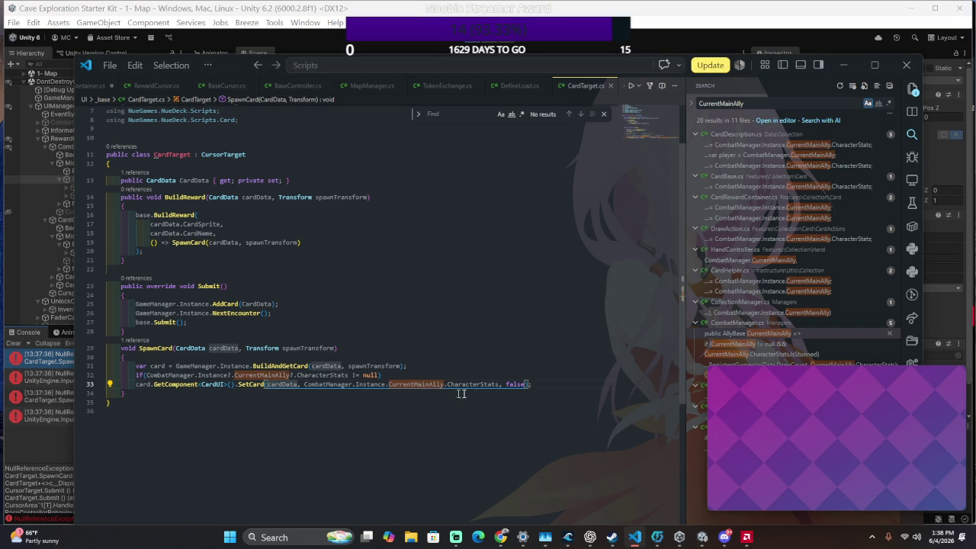
{"action": "left_click", "coordinate": [137, 384]}
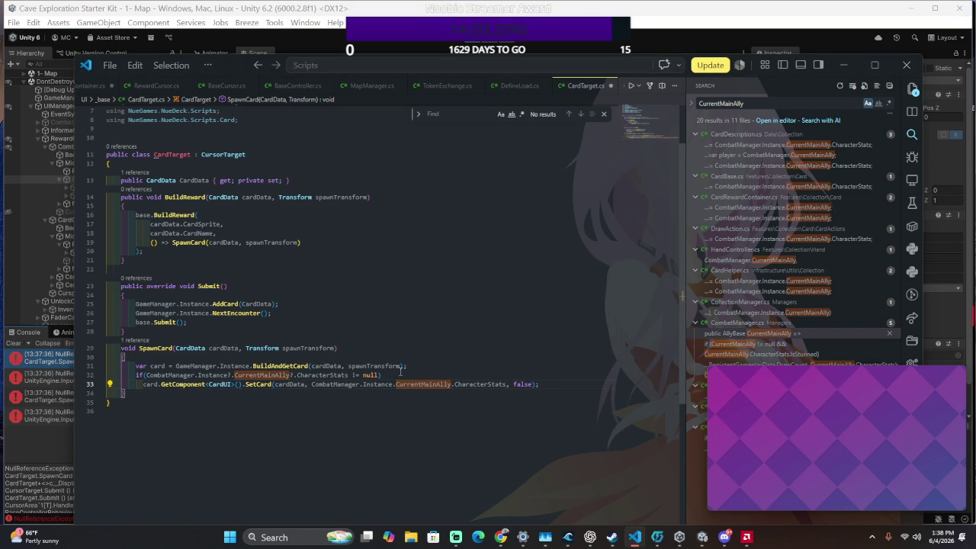
{"action": "mouse_move", "coordinate": [401, 372]}
{"action": "left_mouse_down"}
{"action": "mouse_move", "coordinate": [133, 368]}
{"action": "mouse_move", "coordinate": [353, 375]}
{"action": "left_mouse_up"}
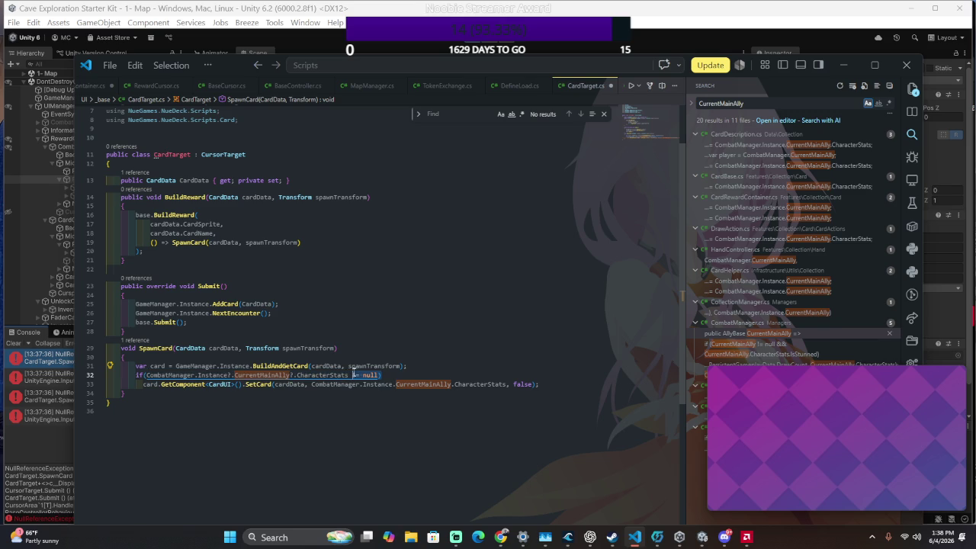
{"action": "key", "text": "BackSpace"}
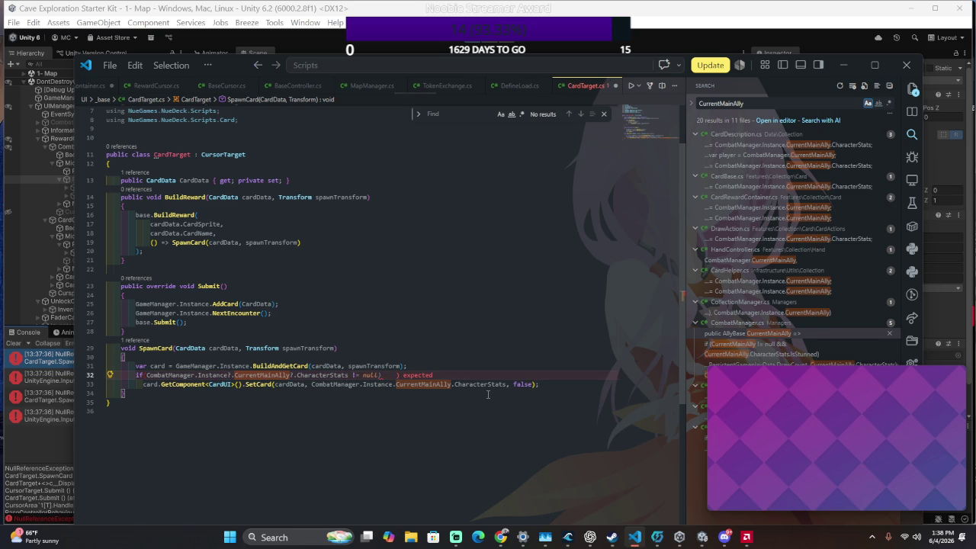
{"action": "key", "text": "Tab"}
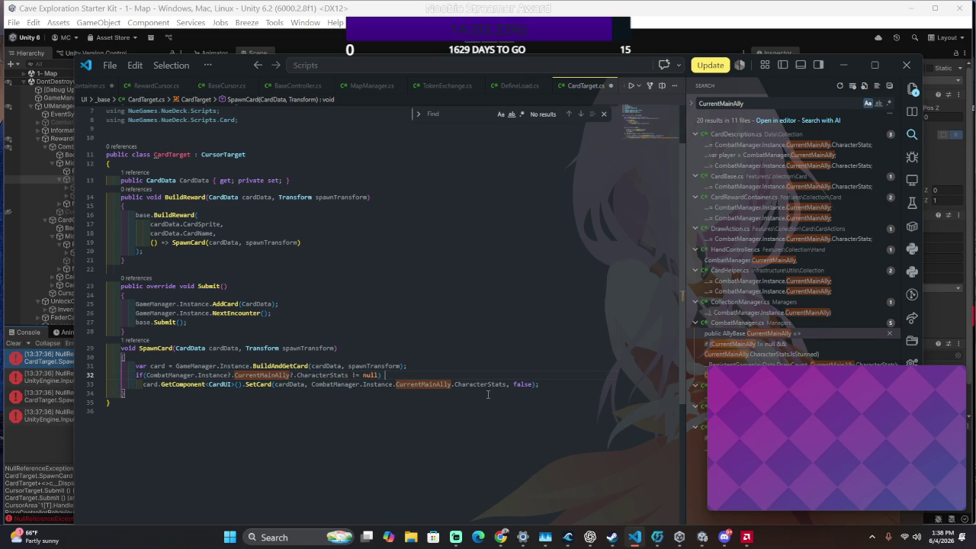
{"action": "key", "text": "Return"}
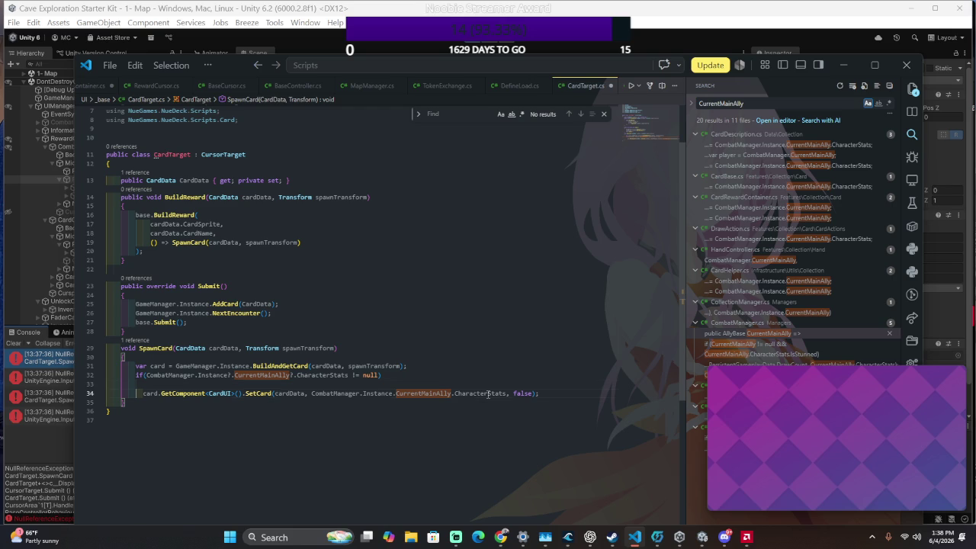
{"action": "key", "text": "Down"}
{"action": "key", "text": "BackSpace"}
{"action": "key", "text": "BackSpace"}
{"action": "key", "text": "BackSpace"}
{"action": "key", "text": "BackSpace"}
{"action": "key", "text": "BackSpace"}
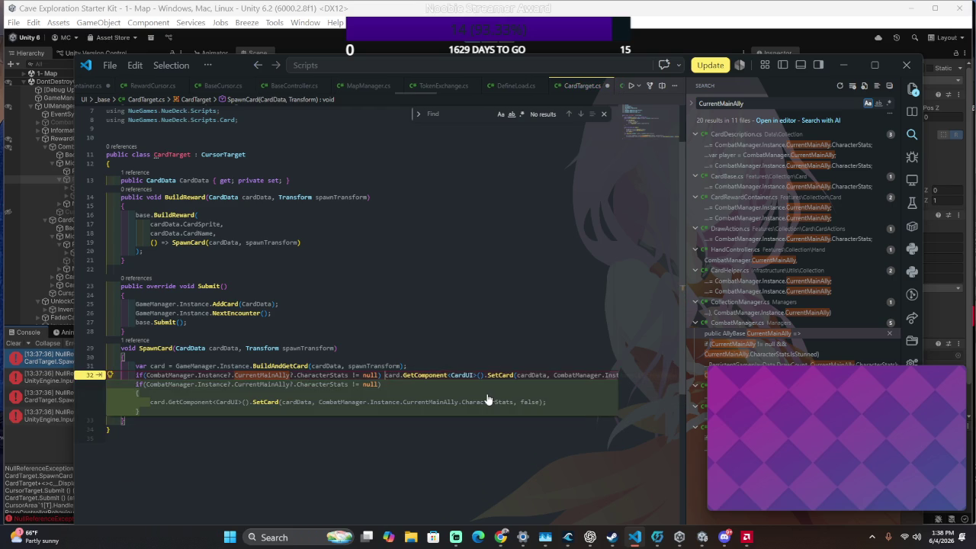
{"action": "key", "text": "Tab"}
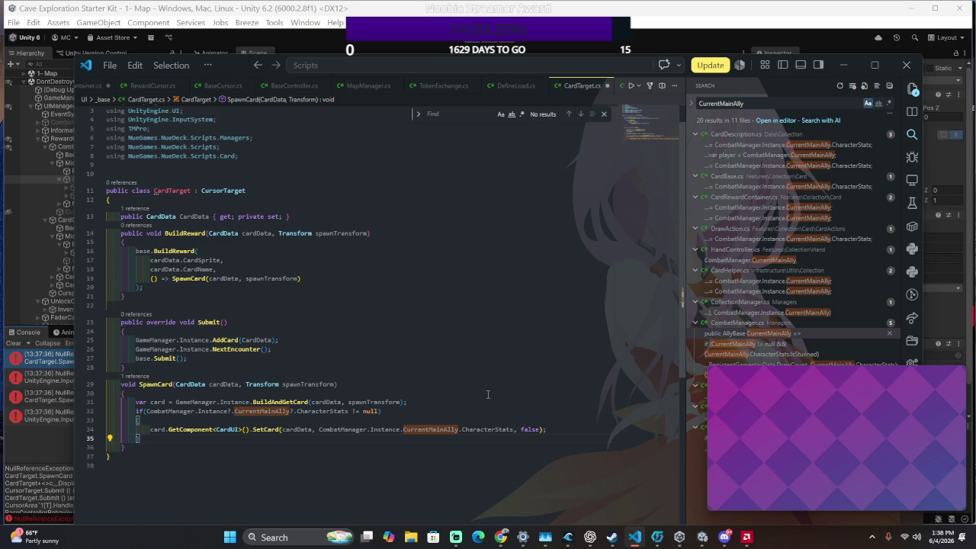
Split SetCard's arguments cardData, CharacterStats and false onto separate lines
{"action": "left_click", "coordinate": [280, 416]}
{"action": "left_click", "coordinate": [282, 429]}
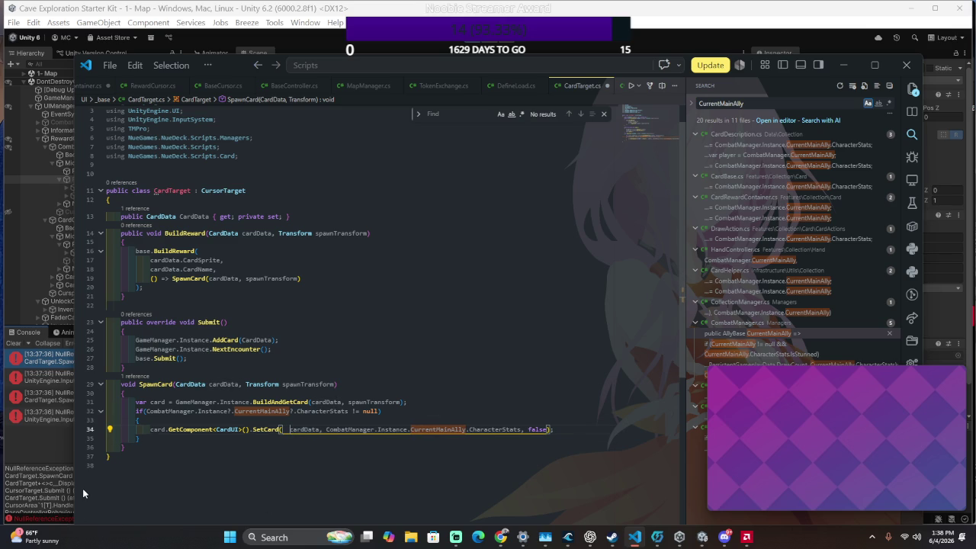
{"action": "key", "text": "Return"}
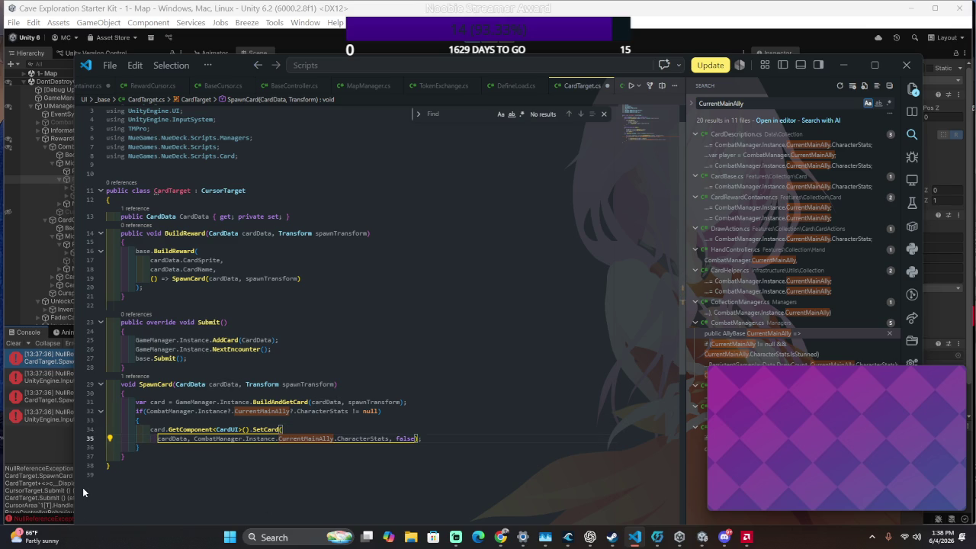
{"action": "key", "text": "Right"}
{"action": "key", "text": "Right"}
{"action": "key", "text": "Right"}
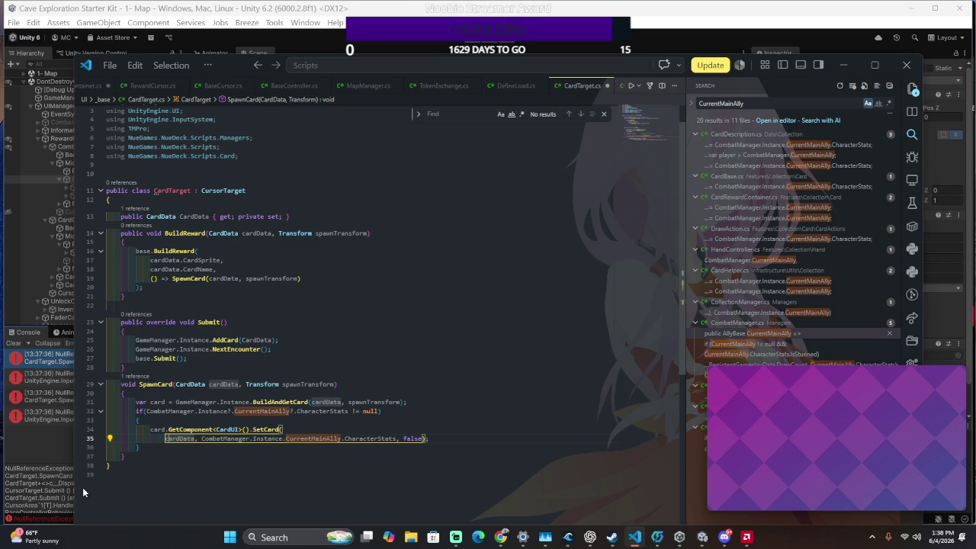
{"action": "key", "text": "Return"}
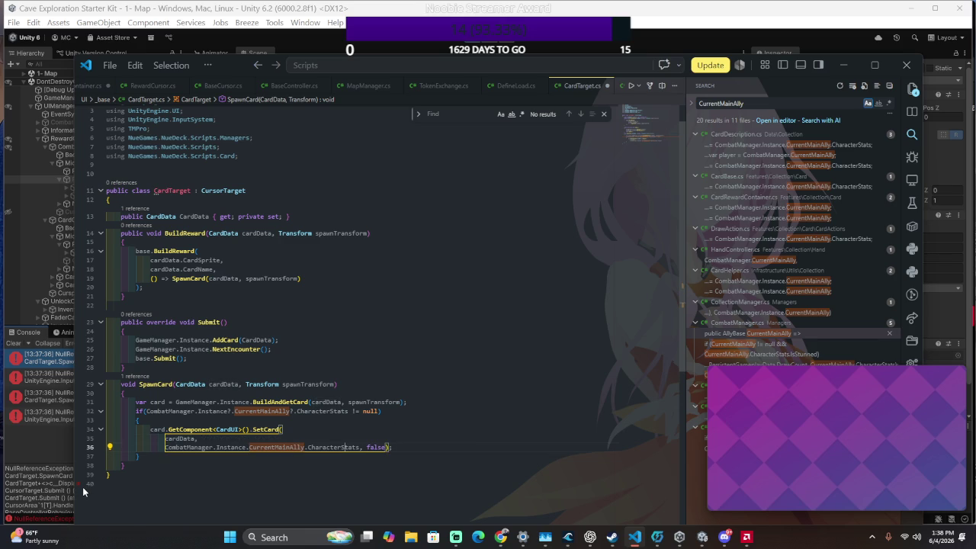
{"action": "key", "text": "Return"}
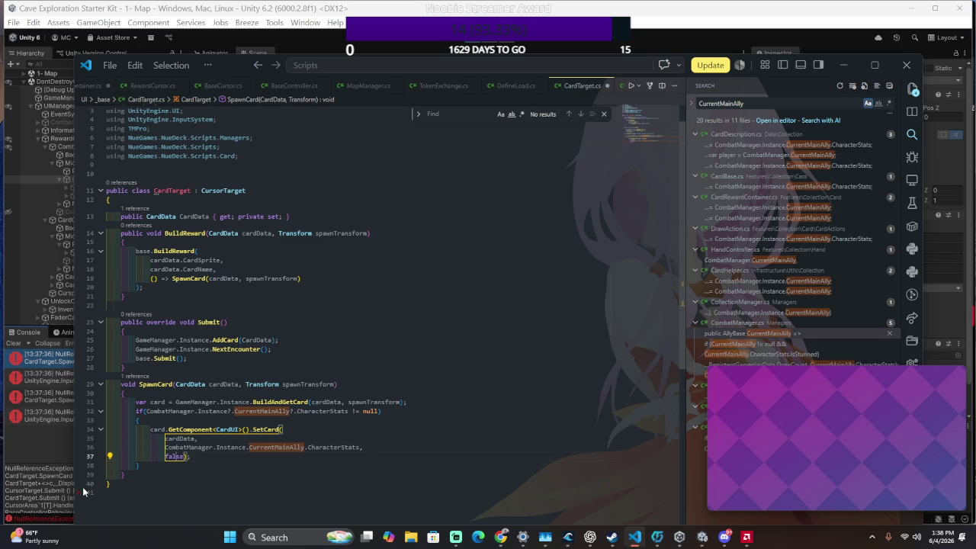
{"action": "key", "text": "Return"}
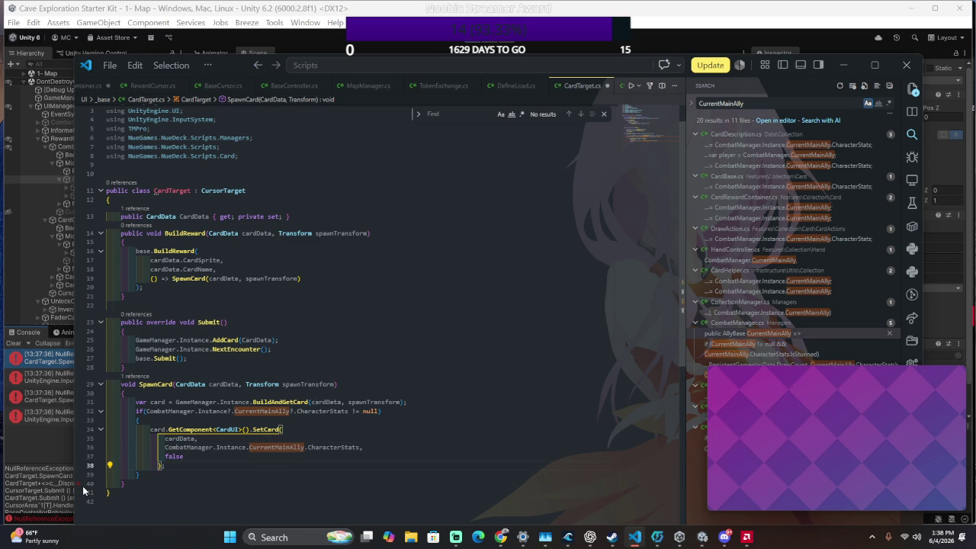
{"action": "key", "text": "BackSpace"}
Remove GetComponent<CardUI>() so line 34 reads card.SetCard(, then switch to Unity to compile
{"action": "left_click", "coordinate": [229, 429]}
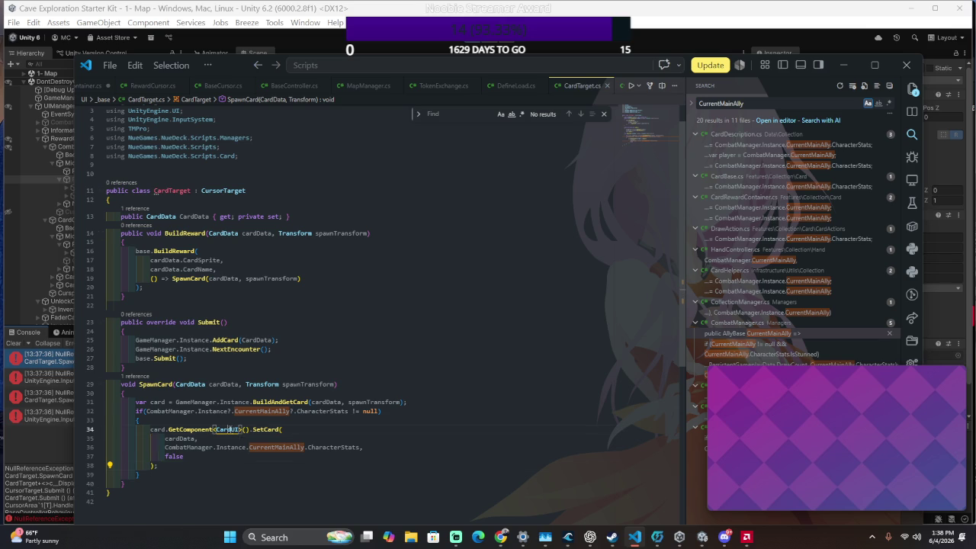
{"action": "left_click_drag", "start_coordinate": [231, 429], "coordinate": [241, 429]}
{"action": "key", "text": "BackSpace"}
{"action": "key", "text": "BackSpace"}
{"action": "key", "text": "ctrl+shift+Left"}
{"action": "key", "text": "ctrl+shift+Left"}
{"action": "key", "text": "ctrl+shift+Left"}
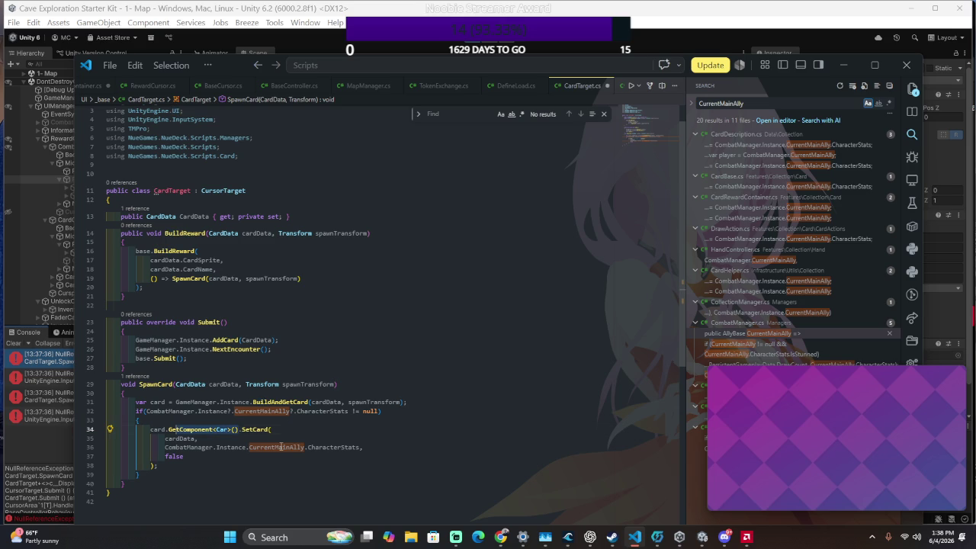
{"action": "key", "text": "ctrl+z"}
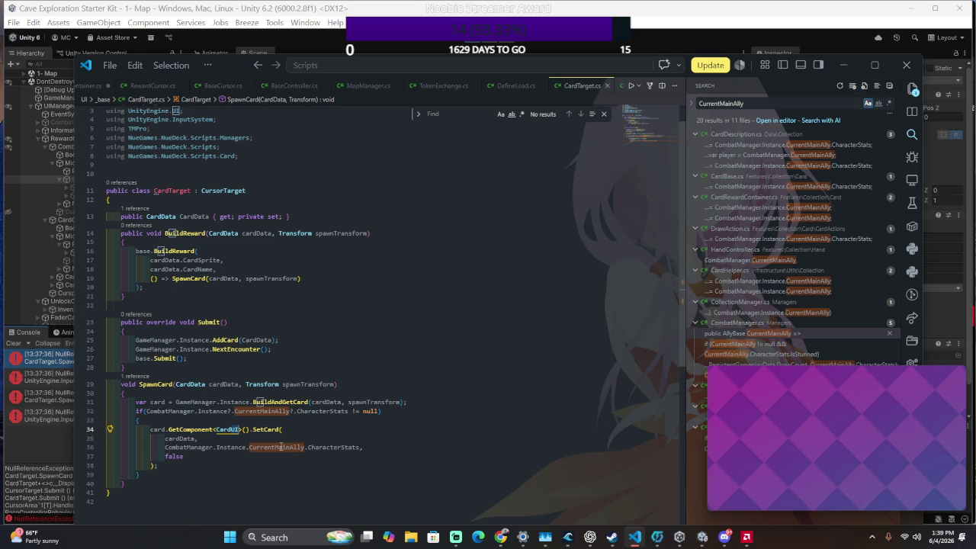
{"action": "key", "text": "Up"}
{"action": "key", "text": "Right"}
{"action": "key", "text": "Right"}
{"action": "key", "text": "ctrl+shift+Right"}
{"action": "key", "text": "ctrl+shift+Right"}
{"action": "key", "text": "ctrl+shift+Right"}
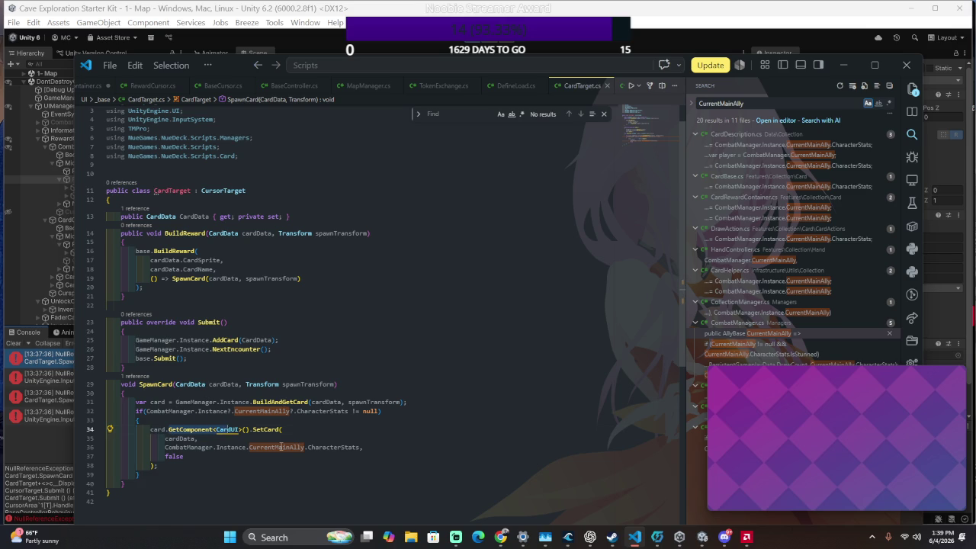
{"action": "key", "text": "BackSpace"}
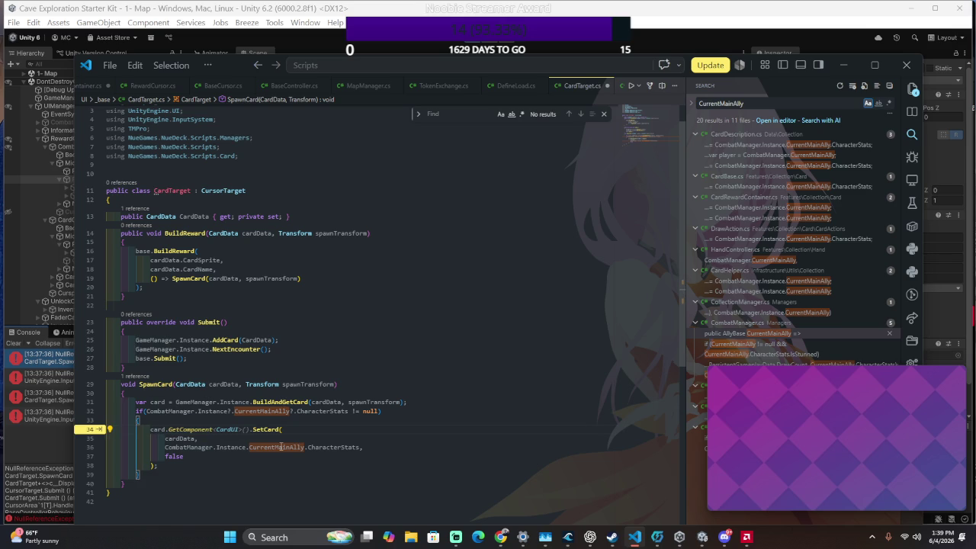
{"action": "key", "text": "Tab"}
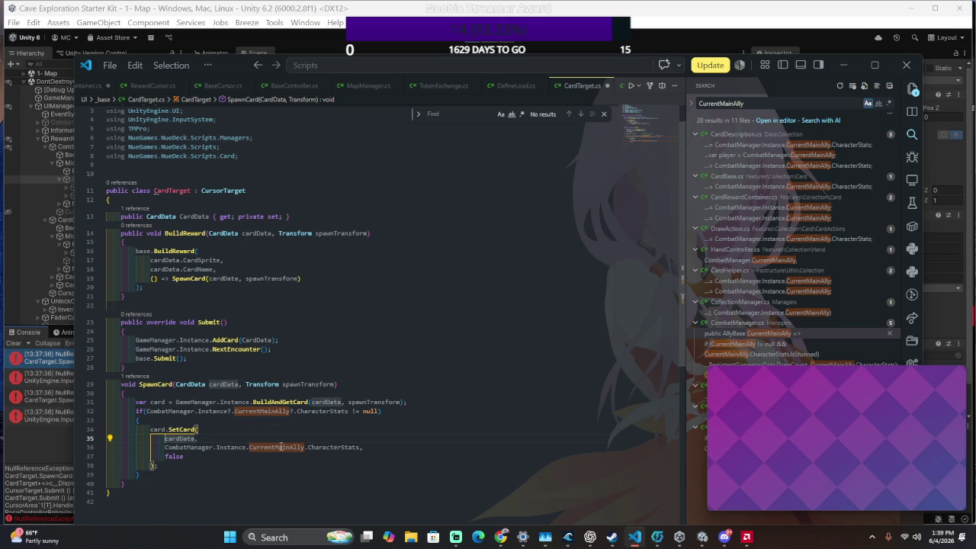
{"action": "key", "text": "alt+Tab"}
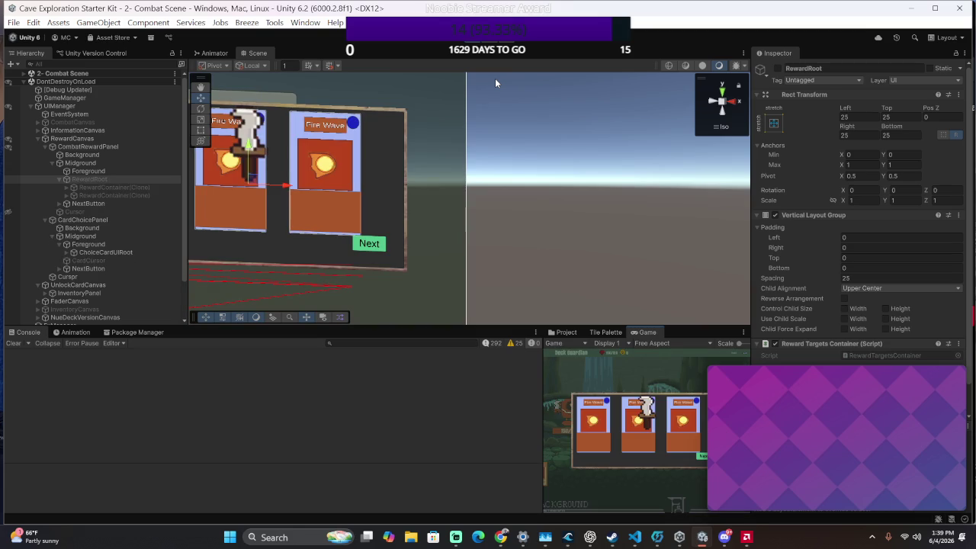
Pick a reward card to return to the map, move the map cursor, stop, and review the CursorArea errors
{"action": "key", "text": "Right"}
{"action": "key", "text": "Return"}
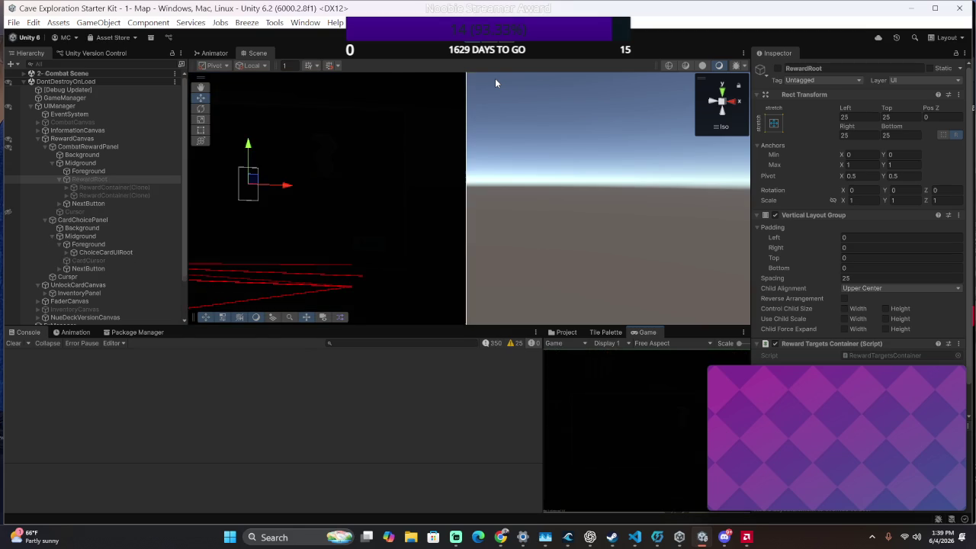
{"action": "key", "text": "Left"}
{"action": "key", "text": "Left"}
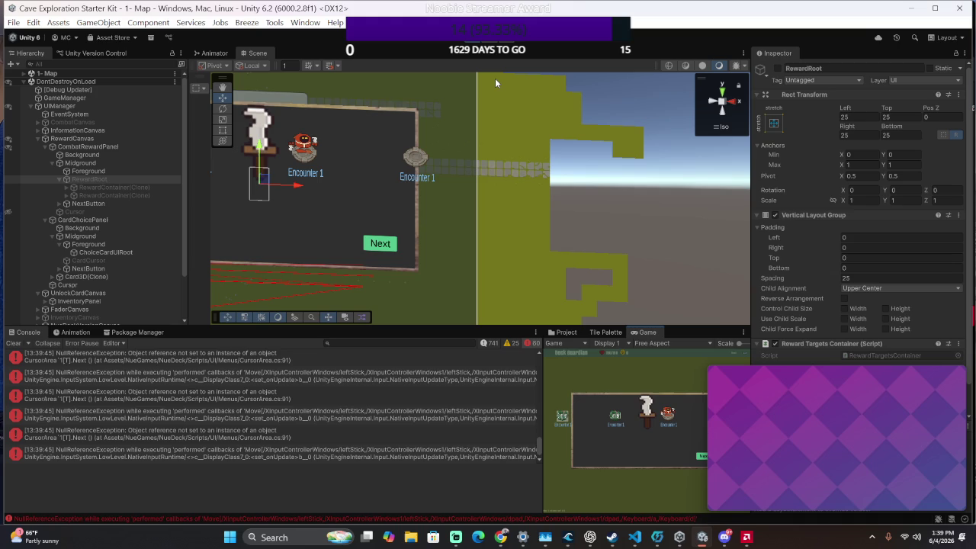
{"action": "left_click", "coordinate": [468, 43]}
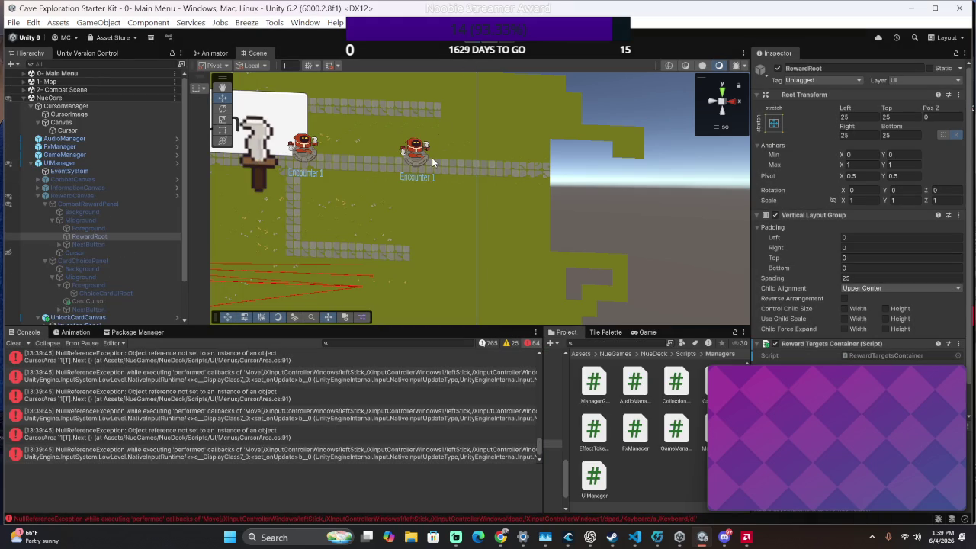
{"action": "scroll", "coordinate": [532, 421], "scroll_direction": "down", "scroll_amount": 2}
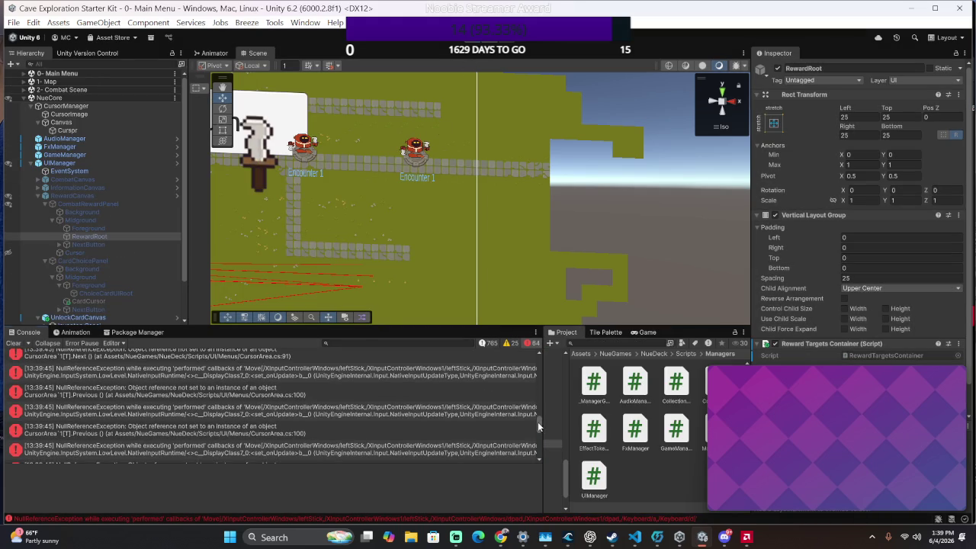
{"action": "left_click_drag", "start_coordinate": [538, 422], "coordinate": [490, 297]}
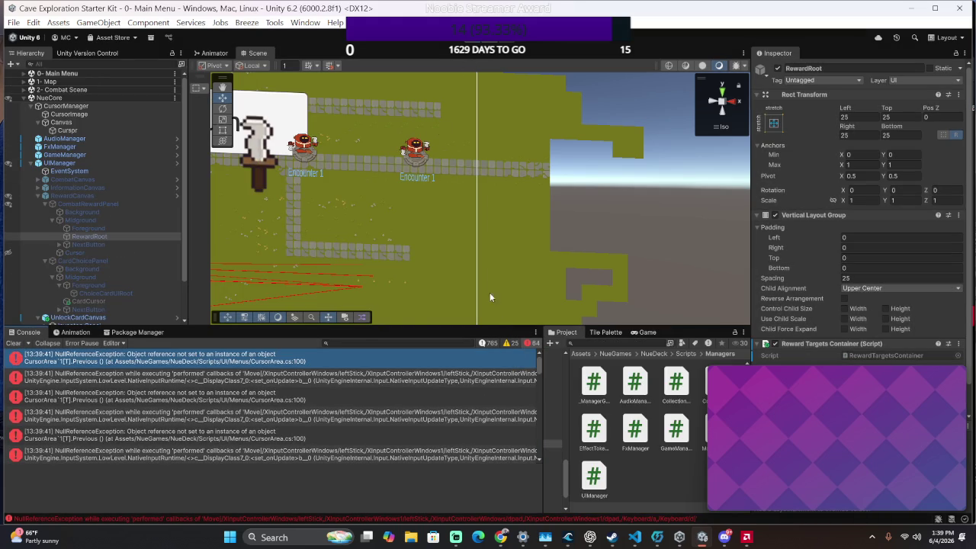
Open CursorArea.cs from the console error, inspect AddChoice's null check, then go back to Unity
{"action": "double_click", "coordinate": [310, 363]}
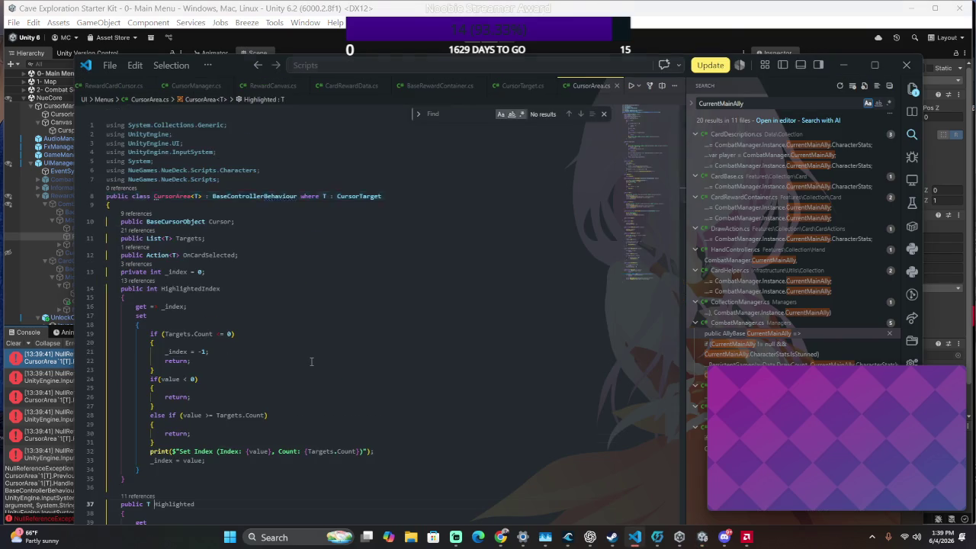
{"action": "scroll", "coordinate": [311, 361], "scroll_direction": "down", "scroll_amount": 20}
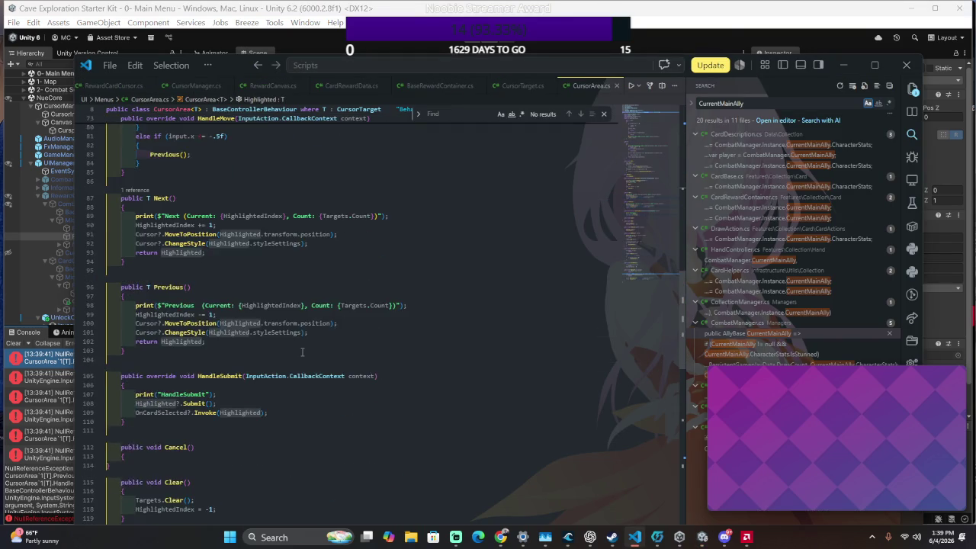
{"action": "scroll", "coordinate": [302, 352], "scroll_direction": "down", "scroll_amount": 8}
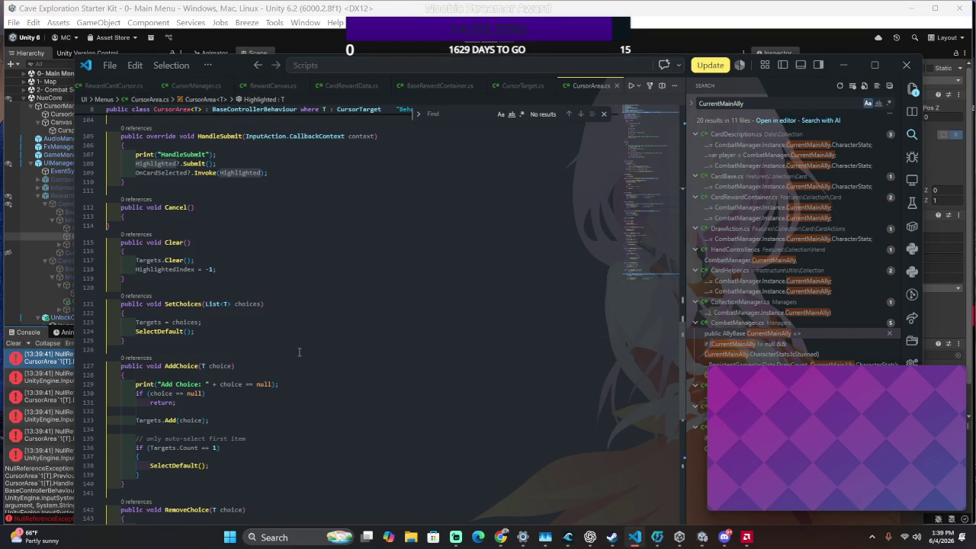
{"action": "left_click", "coordinate": [165, 394]}
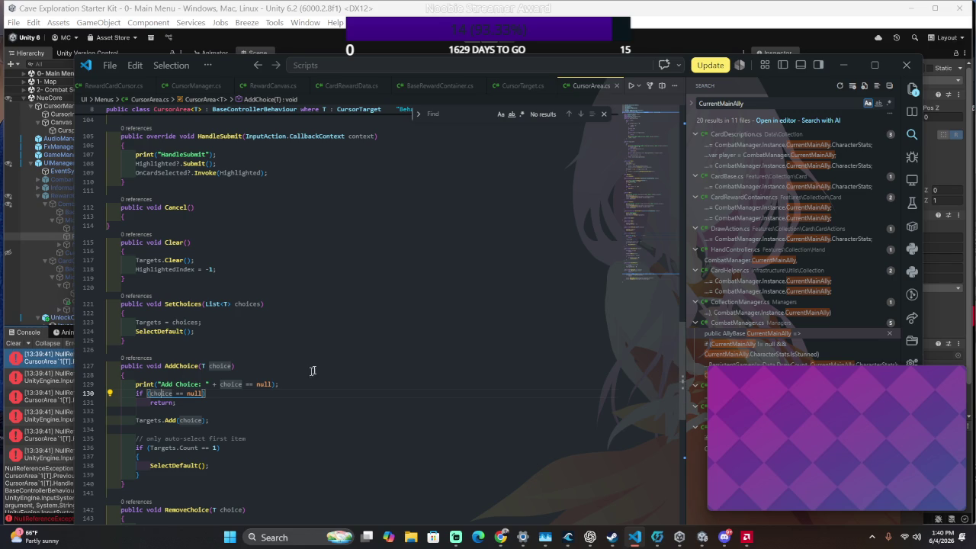
{"action": "key", "text": "alt+Tab"}
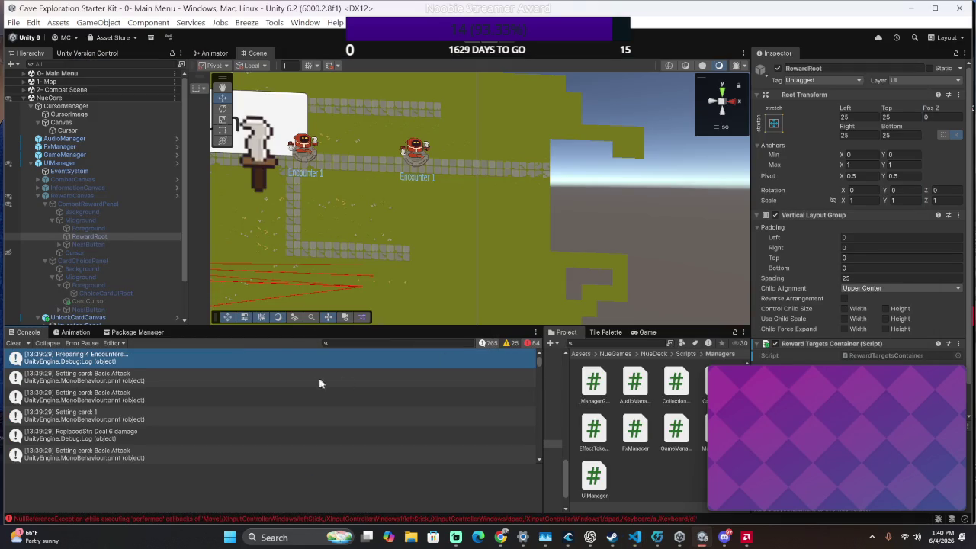
Show info logs in the Console and review the NullReferenceException's stack trace
{"action": "left_click", "coordinate": [486, 343]}
{"action": "left_click_drag", "start_coordinate": [539, 364], "coordinate": [521, 492]}
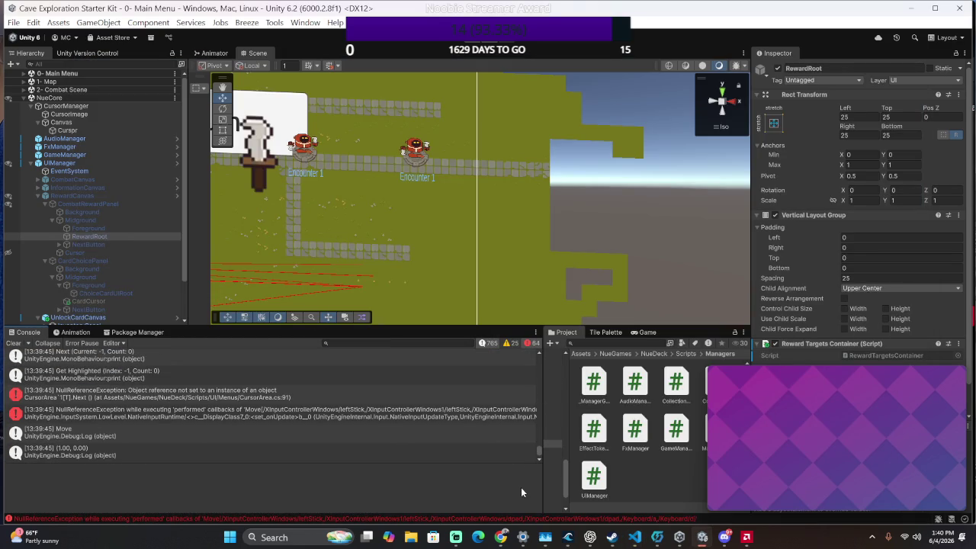
{"action": "left_click", "coordinate": [263, 393]}
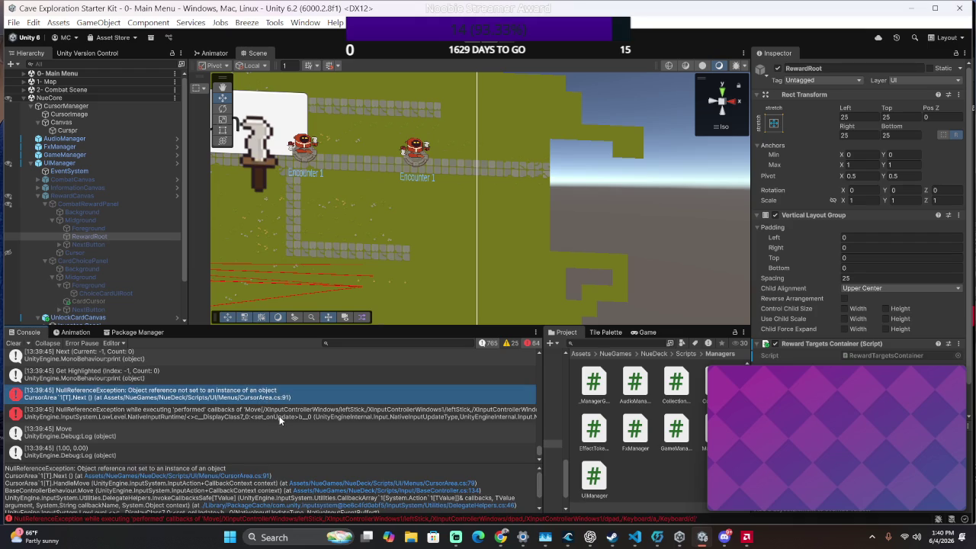
{"action": "scroll", "coordinate": [280, 416], "scroll_direction": "up", "scroll_amount": 5}
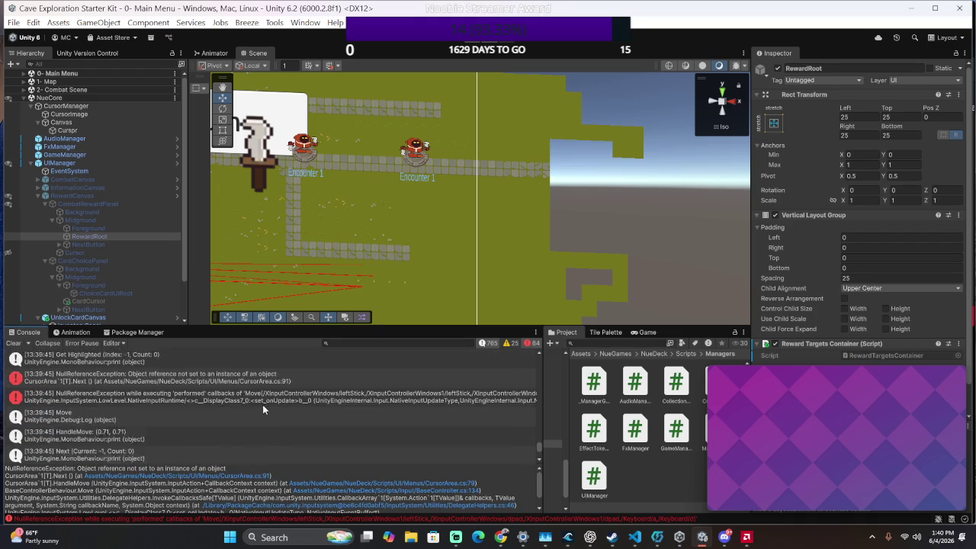
{"action": "scroll", "coordinate": [302, 396], "scroll_direction": "down", "scroll_amount": 3}
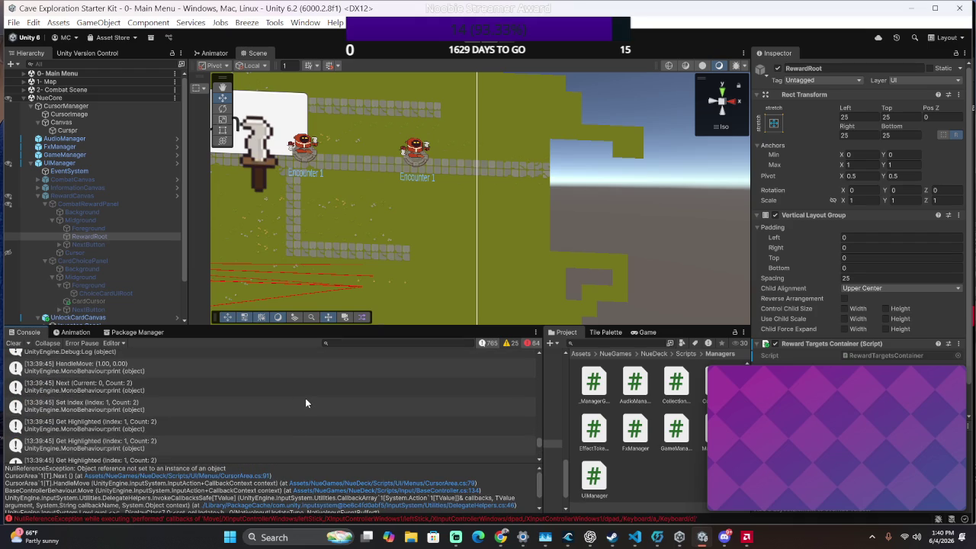
{"action": "scroll", "coordinate": [306, 397], "scroll_direction": "up", "scroll_amount": 3}
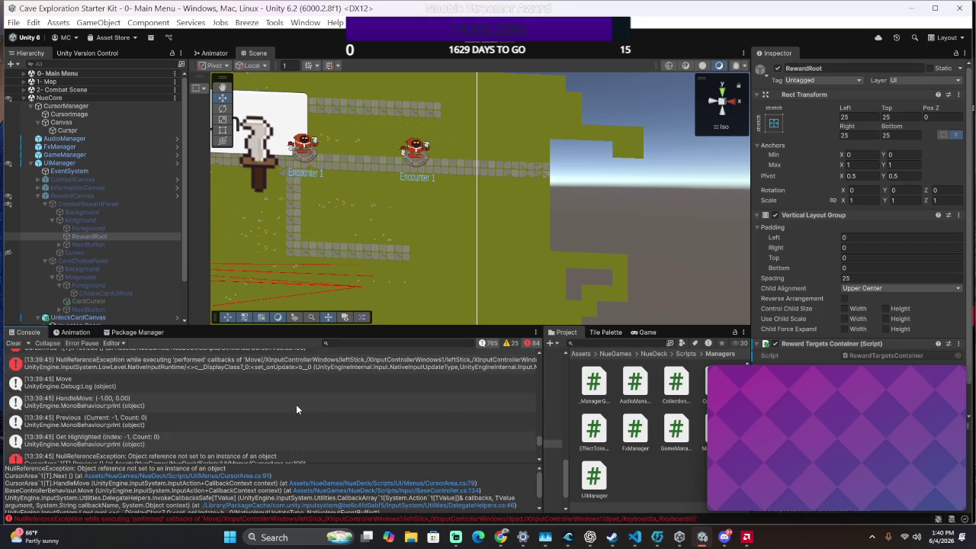
{"action": "scroll", "coordinate": [297, 410], "scroll_direction": "down", "scroll_amount": 3}
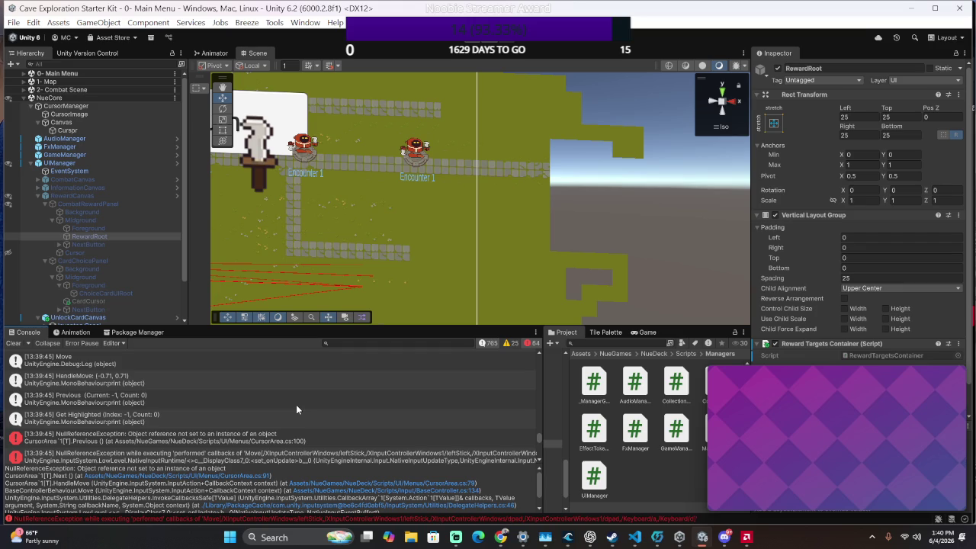
Scroll to the CursorArea.cs:100 NullReferenceException and open it in VS Code
{"action": "scroll", "coordinate": [279, 410], "scroll_direction": "down", "scroll_amount": 5}
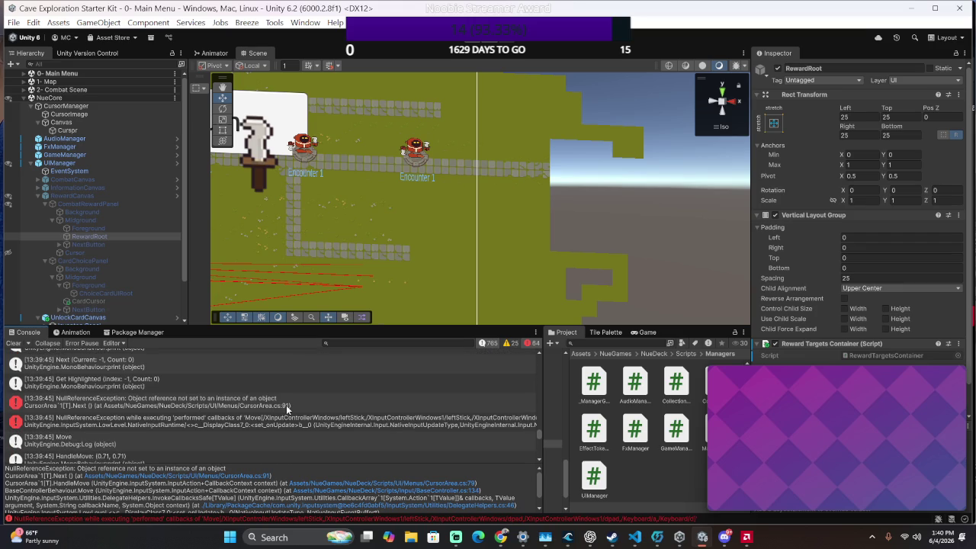
{"action": "scroll", "coordinate": [286, 405], "scroll_direction": "up", "scroll_amount": 5}
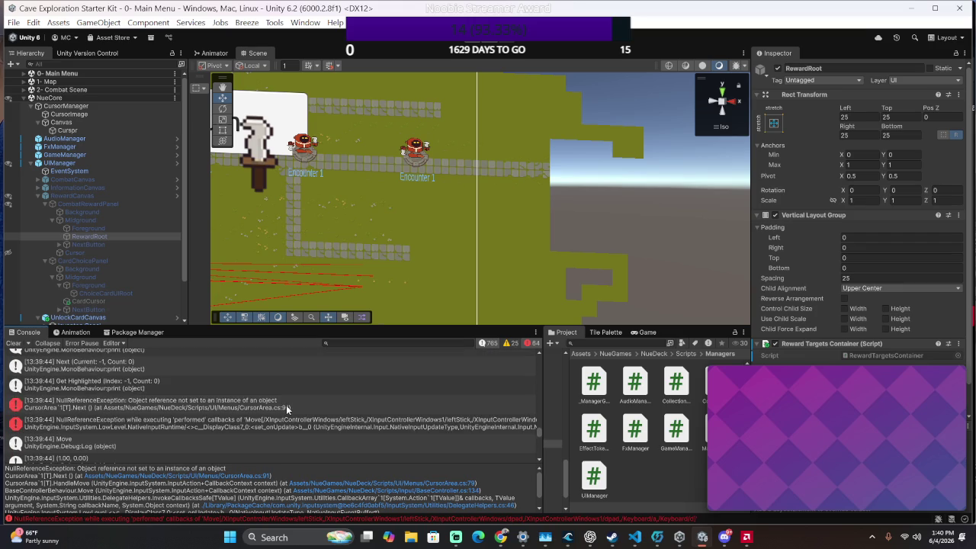
{"action": "scroll", "coordinate": [286, 405], "scroll_direction": "down", "scroll_amount": 3}
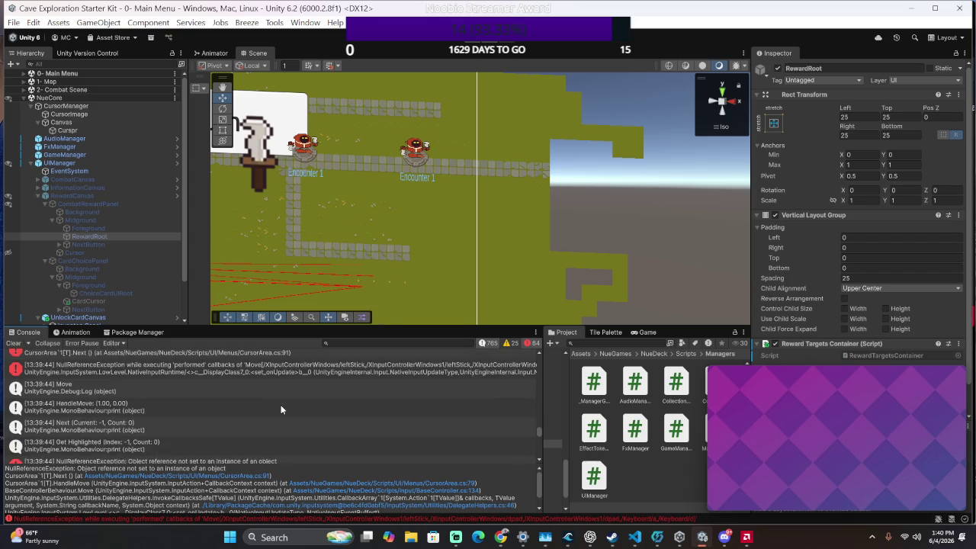
{"action": "scroll", "coordinate": [281, 409], "scroll_direction": "down", "scroll_amount": 3}
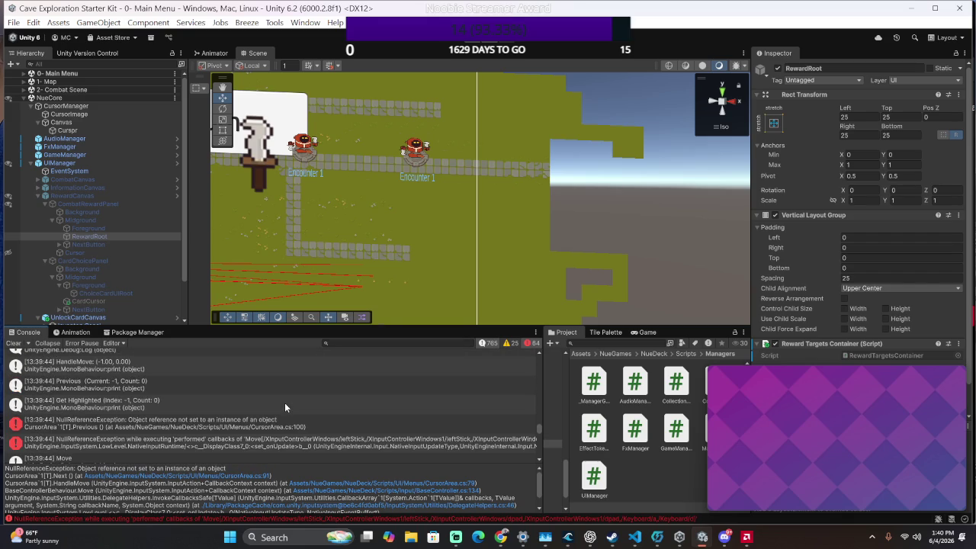
{"action": "scroll", "coordinate": [248, 418], "scroll_direction": "up", "scroll_amount": 2}
{"action": "scroll", "coordinate": [244, 416], "scroll_direction": "down", "scroll_amount": 2}
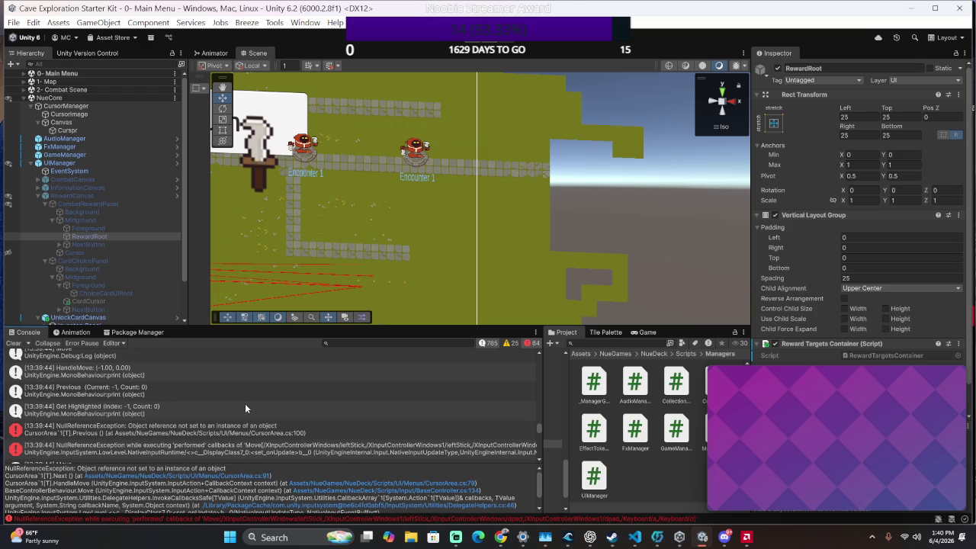
{"action": "scroll", "coordinate": [245, 408], "scroll_direction": "down", "scroll_amount": 1}
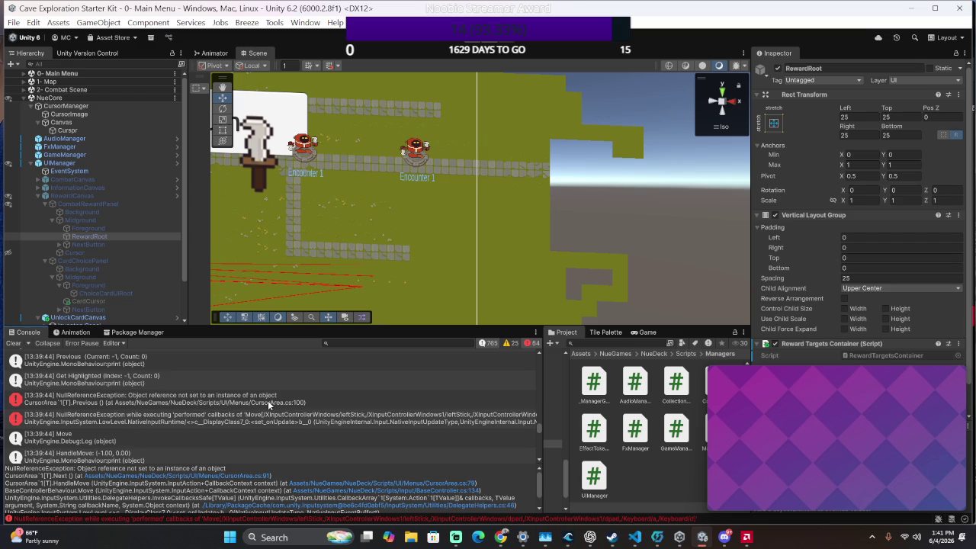
{"action": "left_click", "coordinate": [268, 403]}
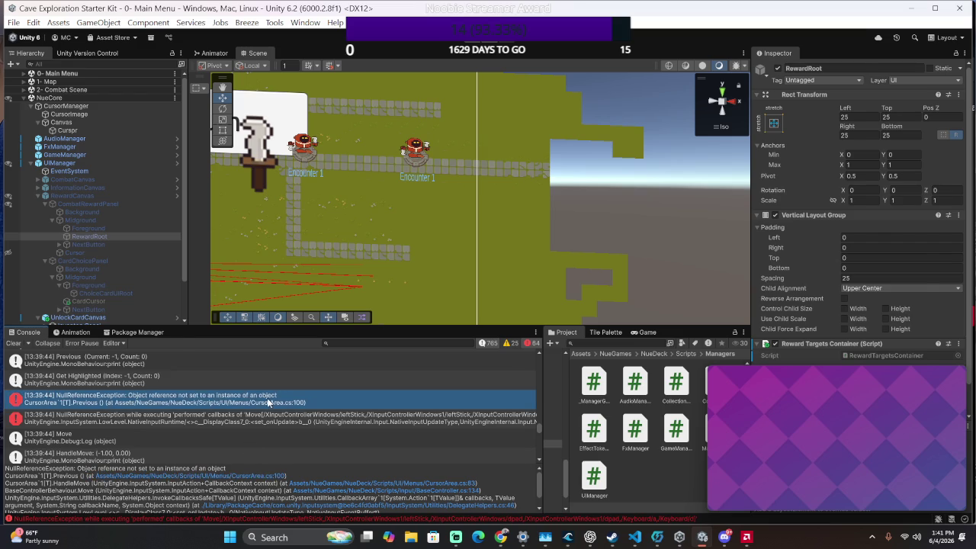
{"action": "double_click", "coordinate": [268, 402]}
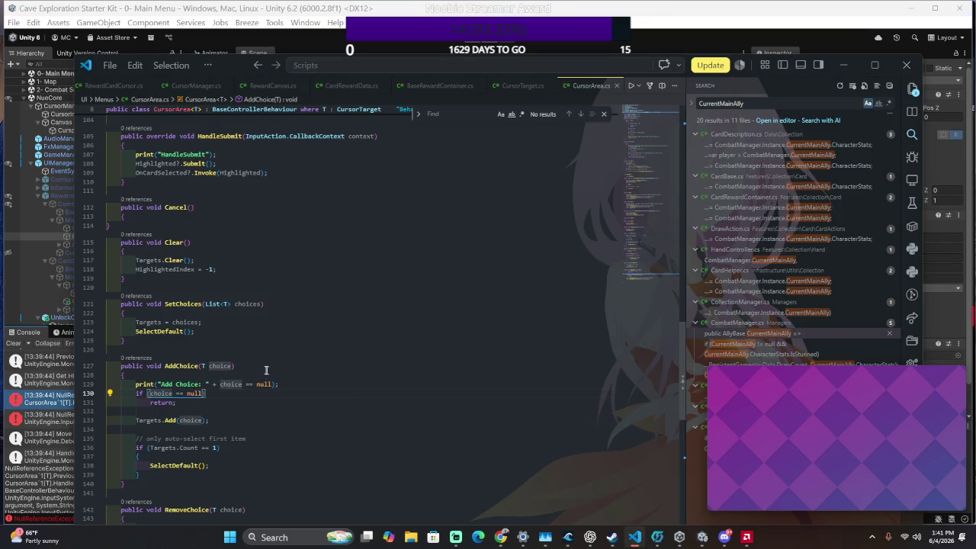
Scroll up in CursorArea.cs to the HighlightedIndex property
{"action": "scroll", "coordinate": [266, 370], "scroll_direction": "up", "scroll_amount": 10}
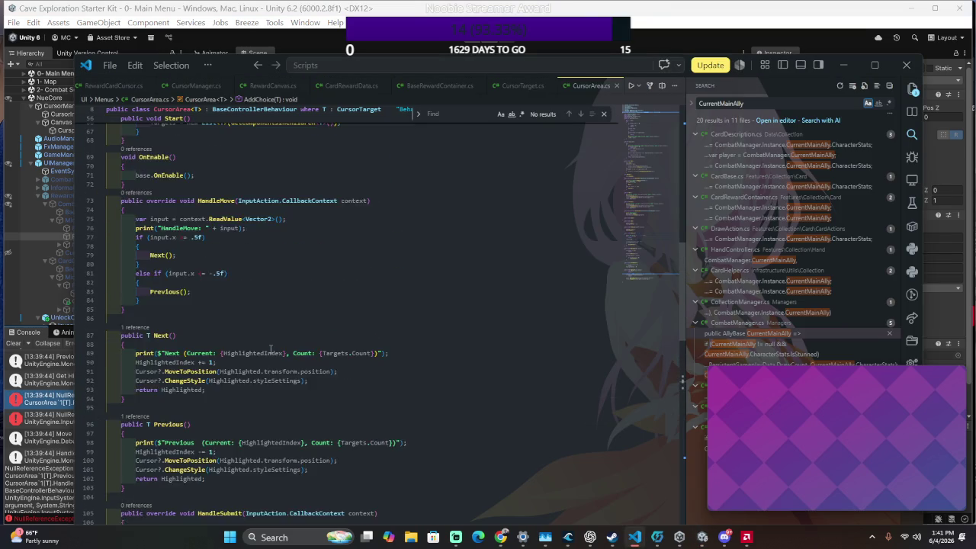
{"action": "scroll", "coordinate": [271, 349], "scroll_direction": "up", "scroll_amount": 15}
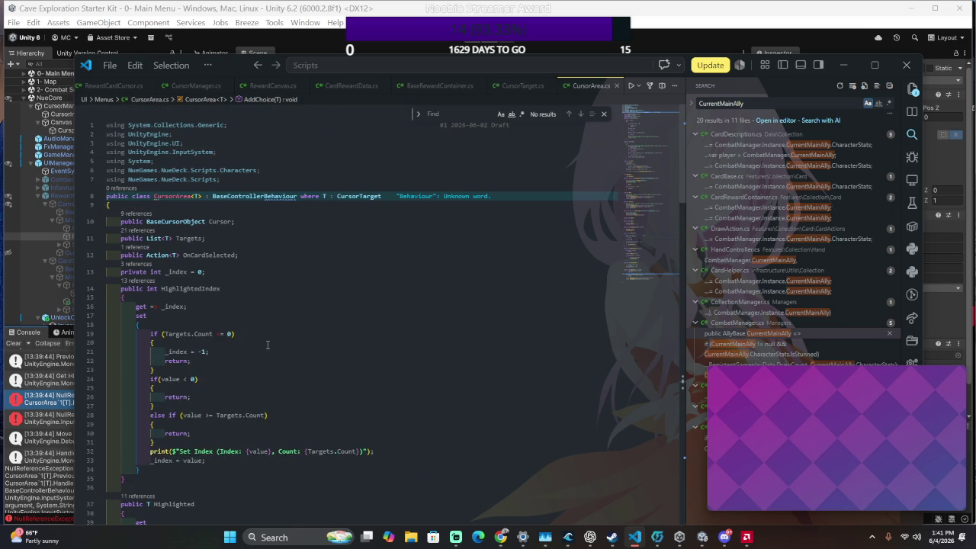
{"action": "left_click", "coordinate": [305, 306]}
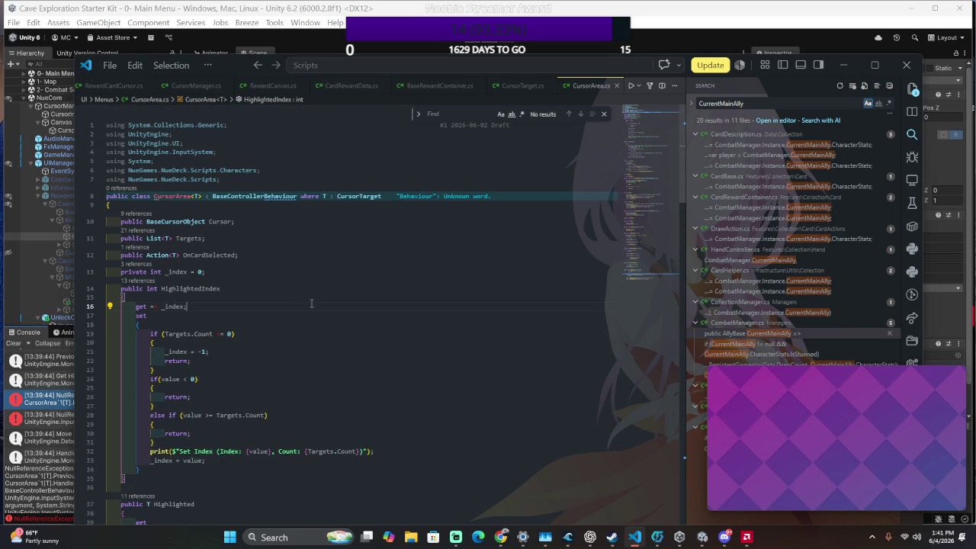
Open RewardCardCanvas.cs via a 'CardCanvas' file search and go to the end of DisableControls in OnCardSelected
{"action": "key", "text": "ctrl+p"}
{"action": "type", "text": "Card"}
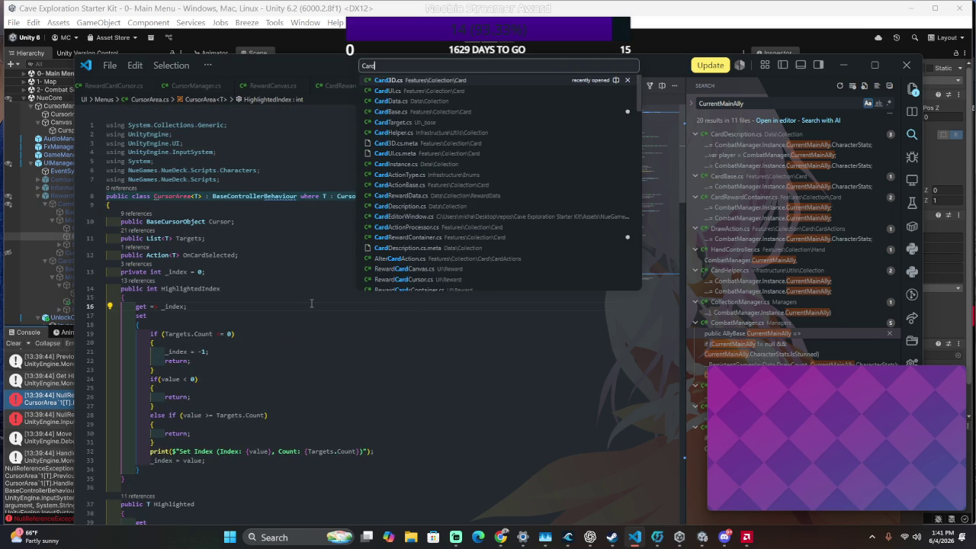
{"action": "type", "text": "Canvas"}
{"action": "key", "text": "Return"}
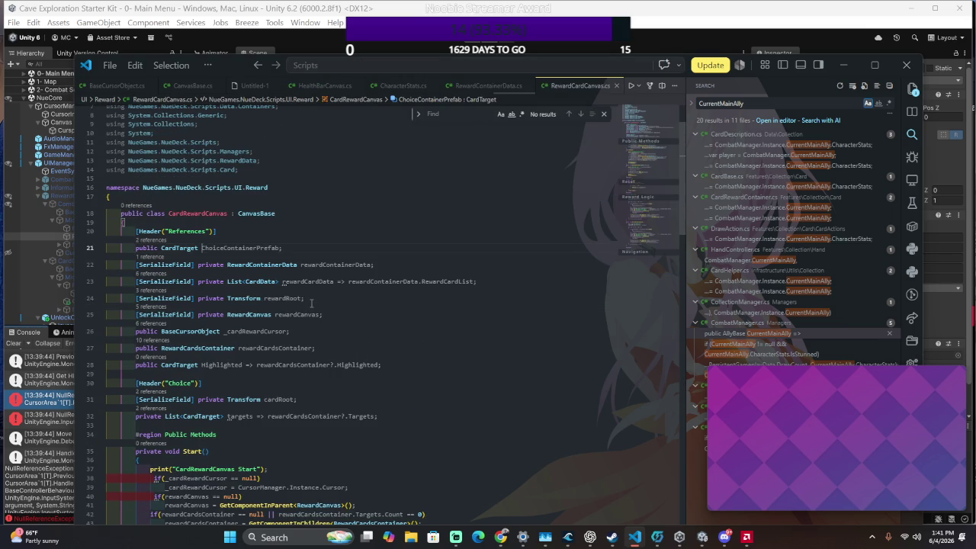
{"action": "scroll", "coordinate": [317, 299], "scroll_direction": "down", "scroll_amount": 10}
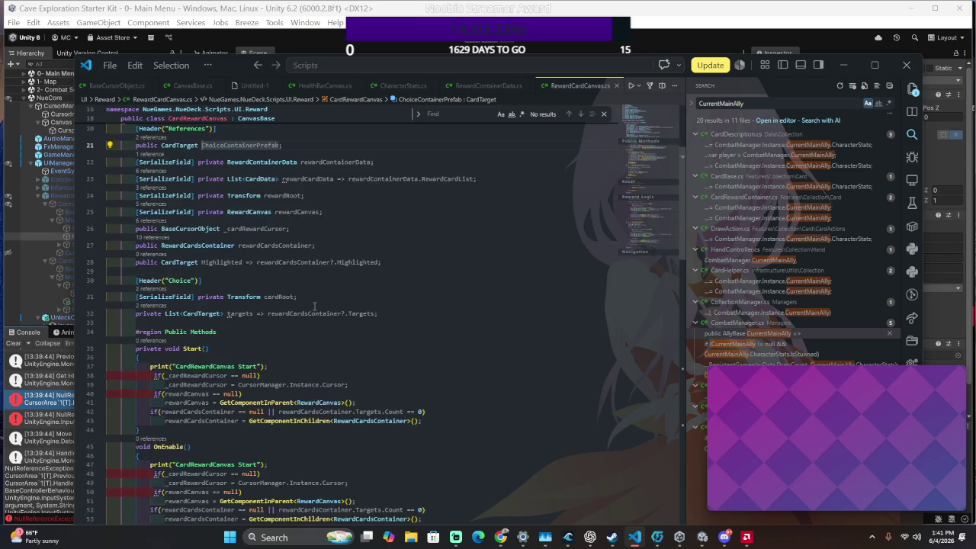
{"action": "scroll", "coordinate": [308, 311], "scroll_direction": "down", "scroll_amount": 1}
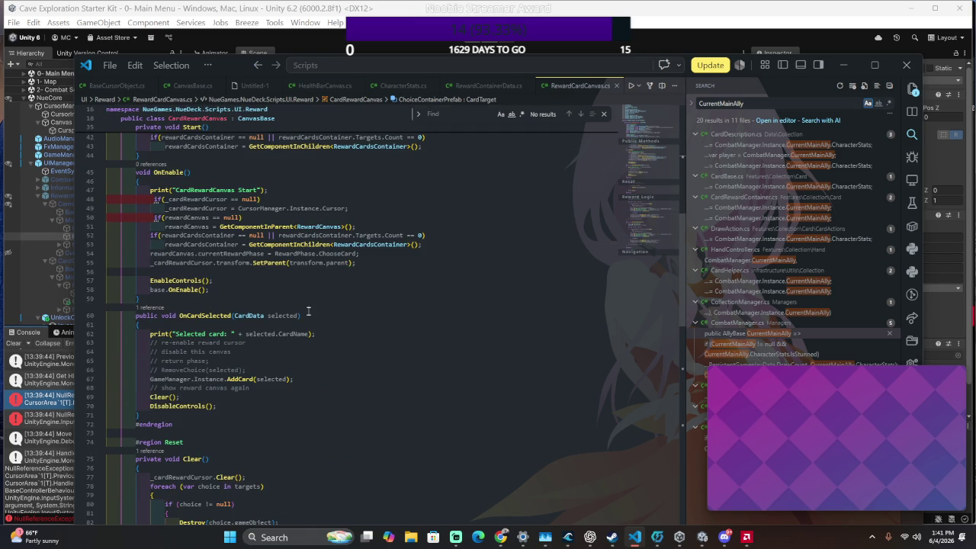
{"action": "left_click", "coordinate": [323, 405]}
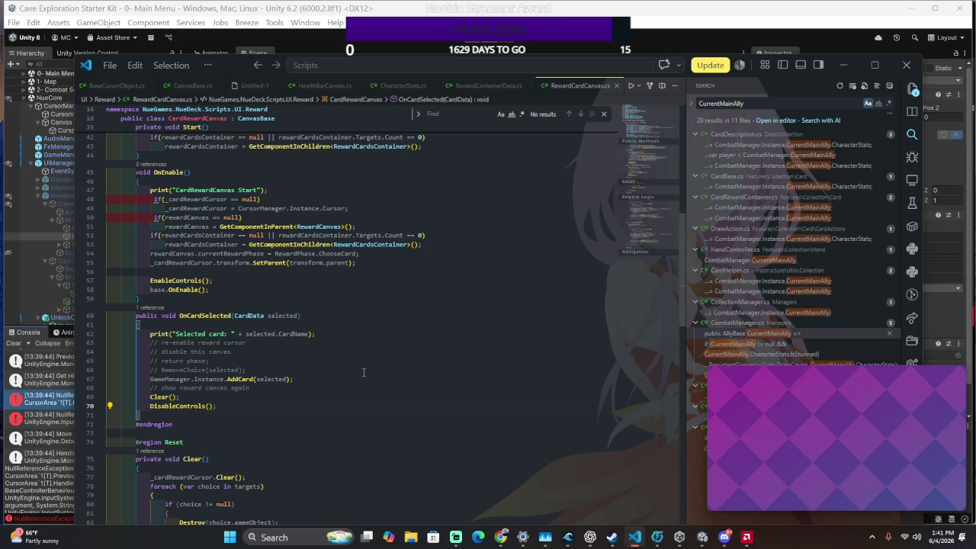
Add a CloseCanvas(); call after DisableControls() in OnCardSelected
{"action": "key", "text": "Return"}
{"action": "type", "text": "CloseCanvas();"}
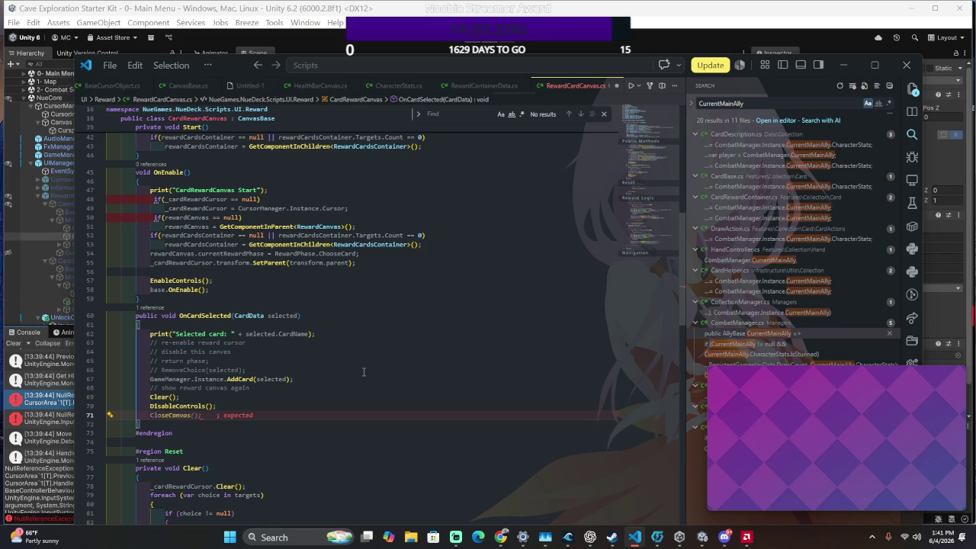
{"action": "key", "text": "Tab"}
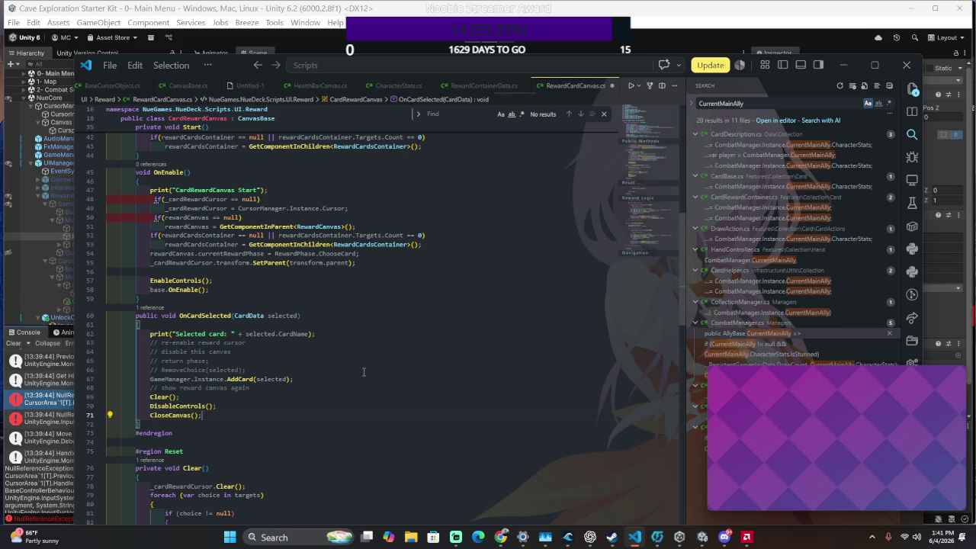
Add an if (rewardCanvas != null) block calling rewardCanvas.CloseCanvas(), save, and return to Unity
{"action": "key", "text": "Return"}
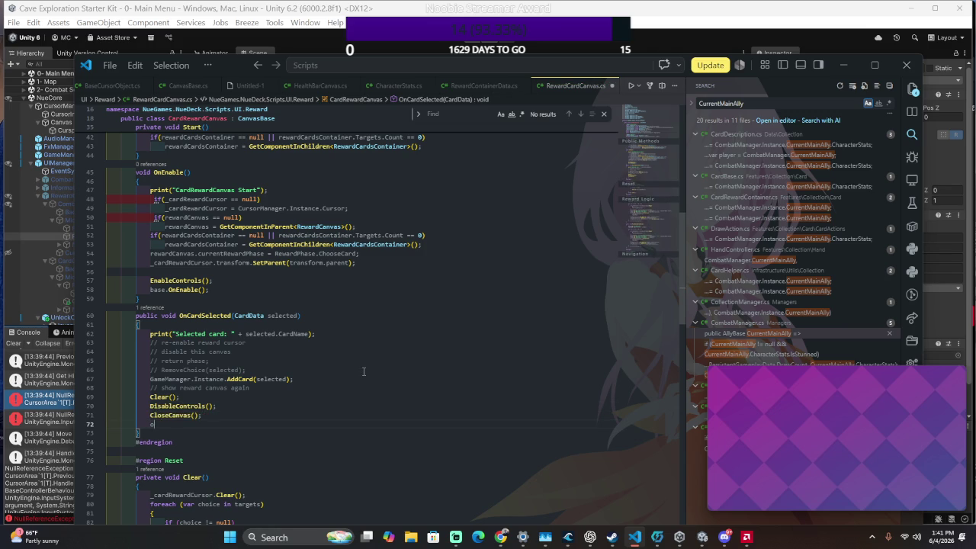
{"action": "type", "text": "if"}
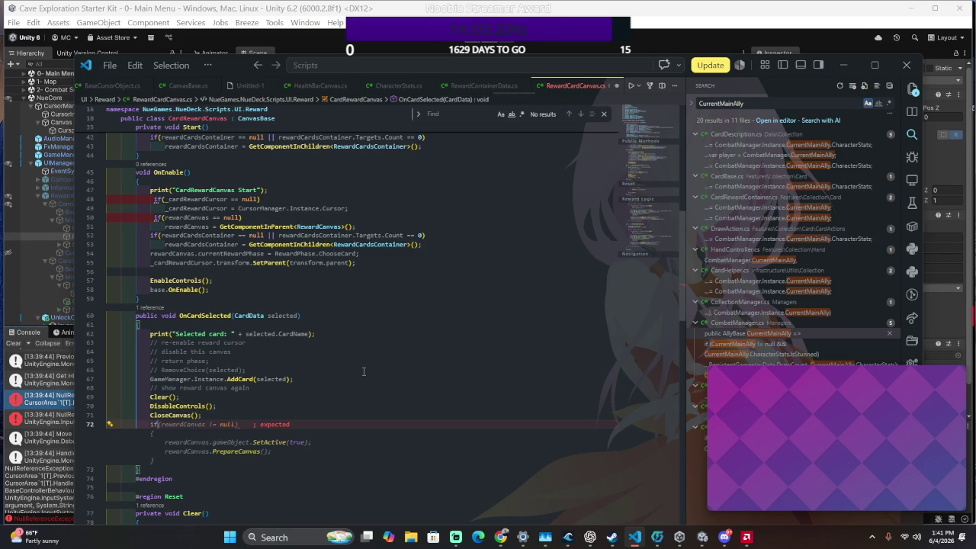
{"action": "key", "text": "Tab"}
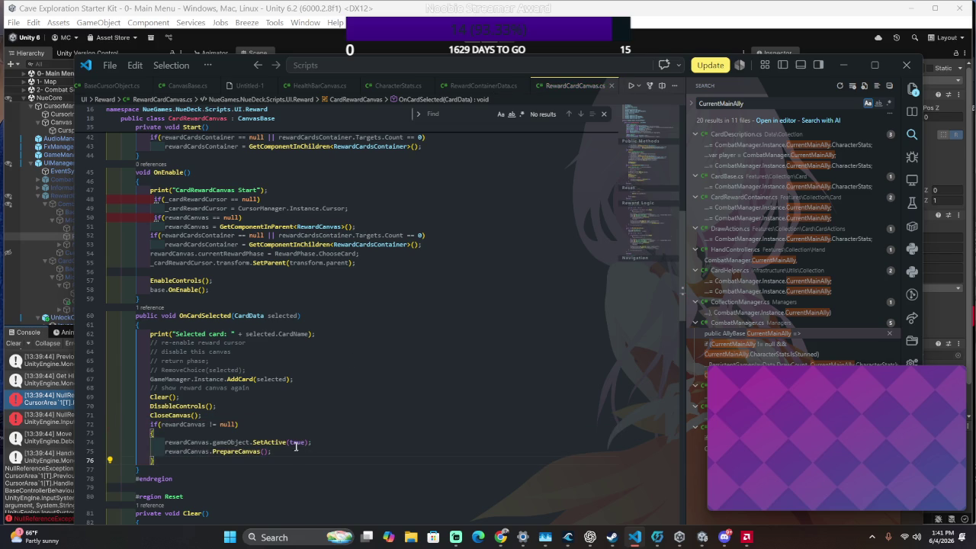
{"action": "left_click_drag", "start_coordinate": [271, 452], "coordinate": [212, 442]}
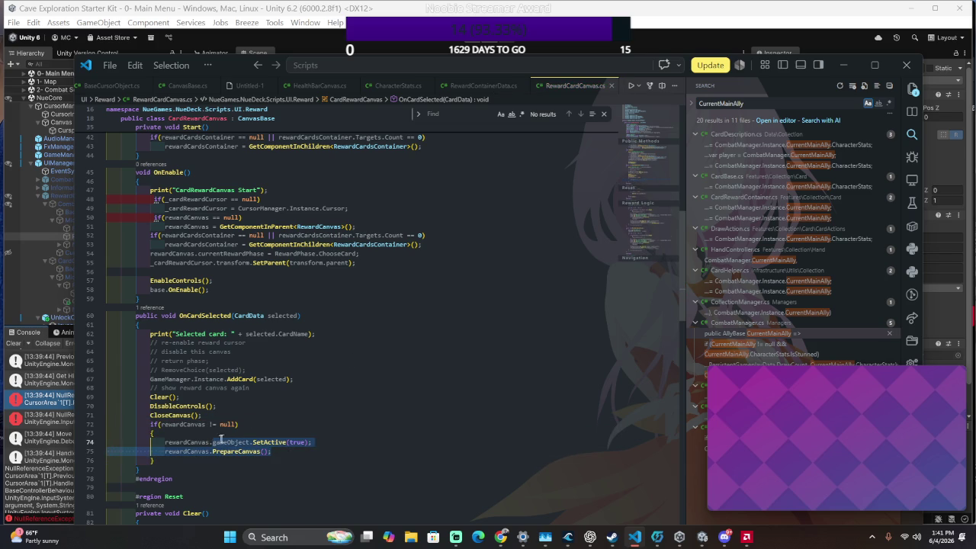
{"action": "type", "text": "C"}
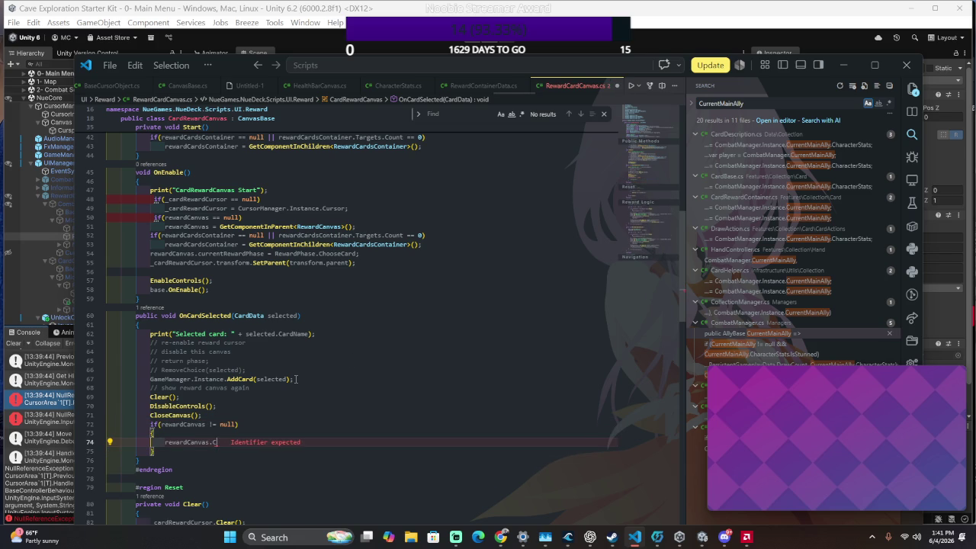
{"action": "type", "text": "loseCanvas();"}
{"action": "key", "text": "Tab"}
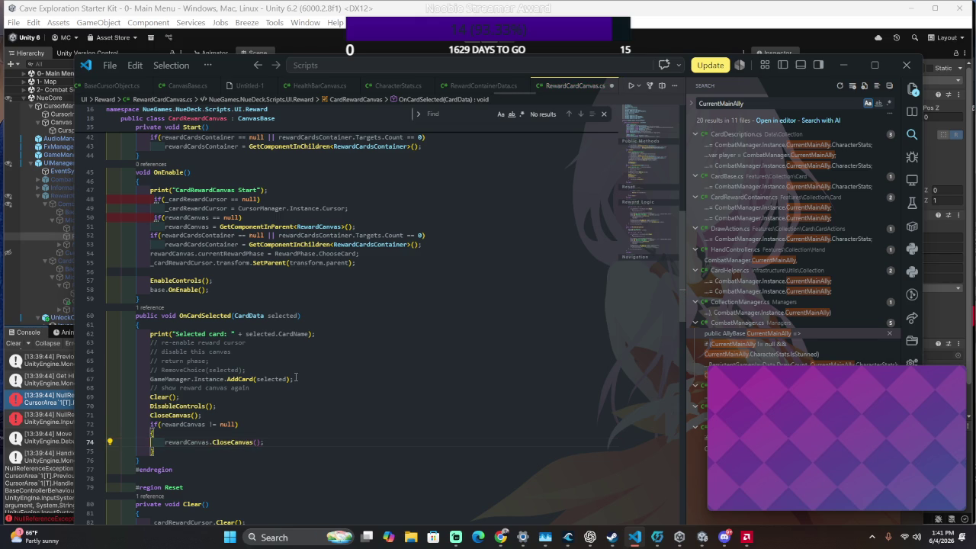
{"action": "key", "text": "ctrl+s"}
{"action": "key", "text": "alt+Tab"}
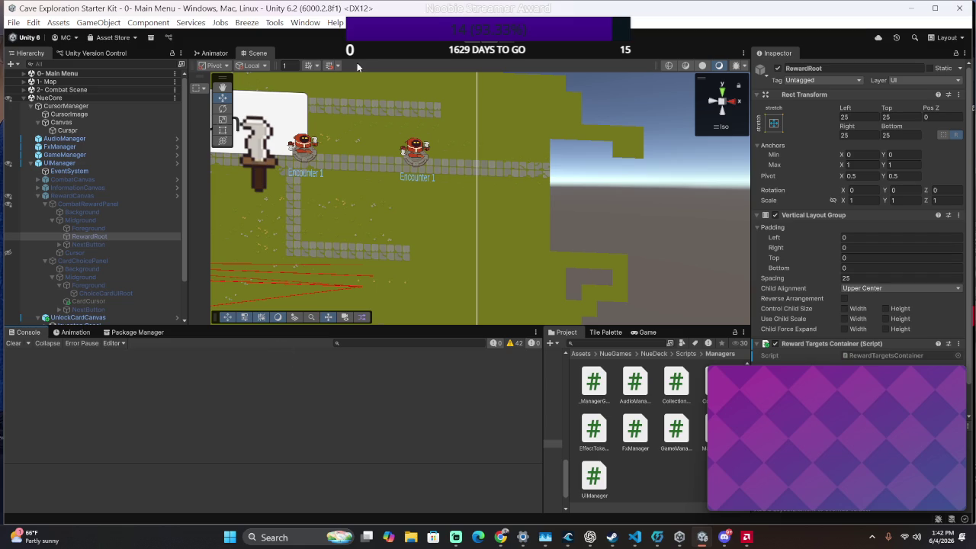
Enter Play mode and play through a combat to the Gold: 26 reward panel
{"action": "left_click", "coordinate": [479, 38]}
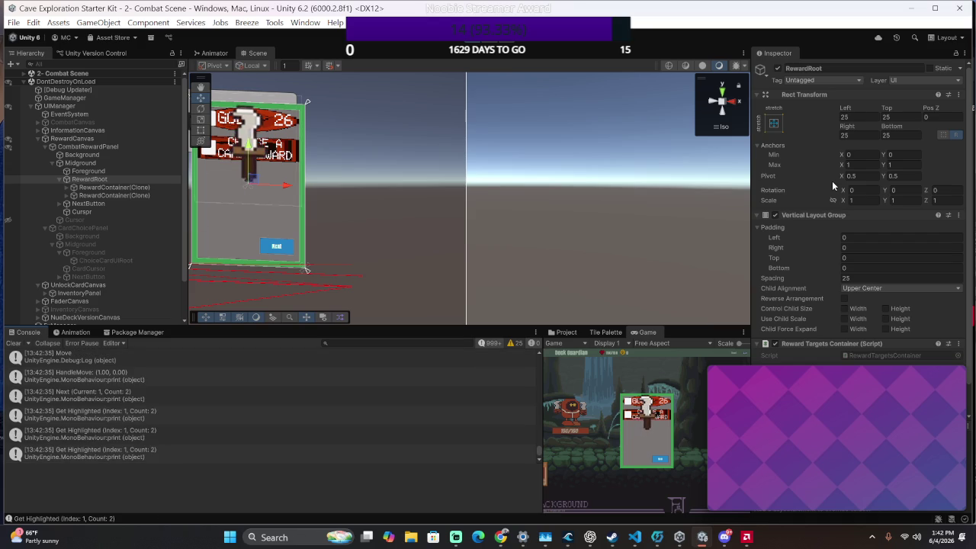
Claim the gold reward, pick a card reward, and enter the next combat encounter
{"action": "key", "text": "Return"}
{"action": "key", "text": "Return"}
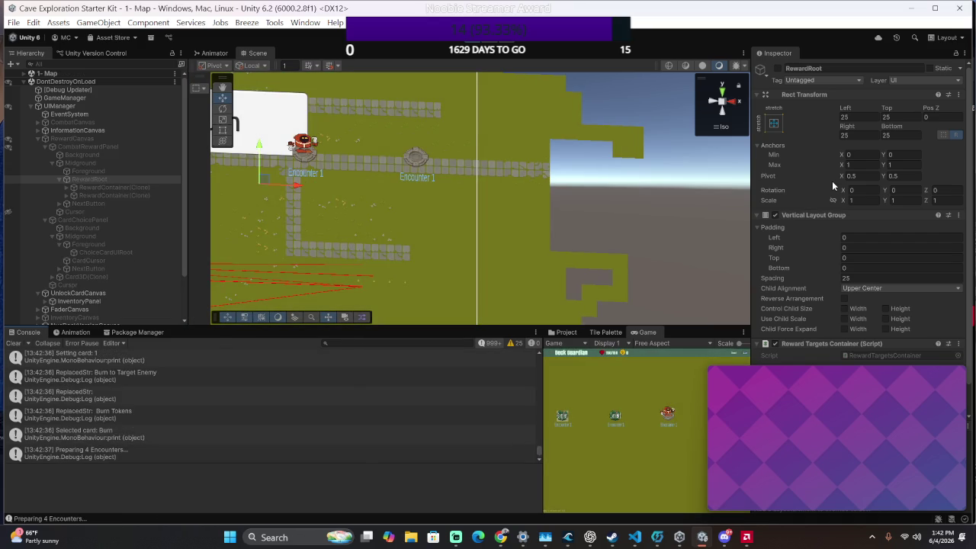
{"action": "key", "text": "Return"}
{"action": "key", "text": "Right"}
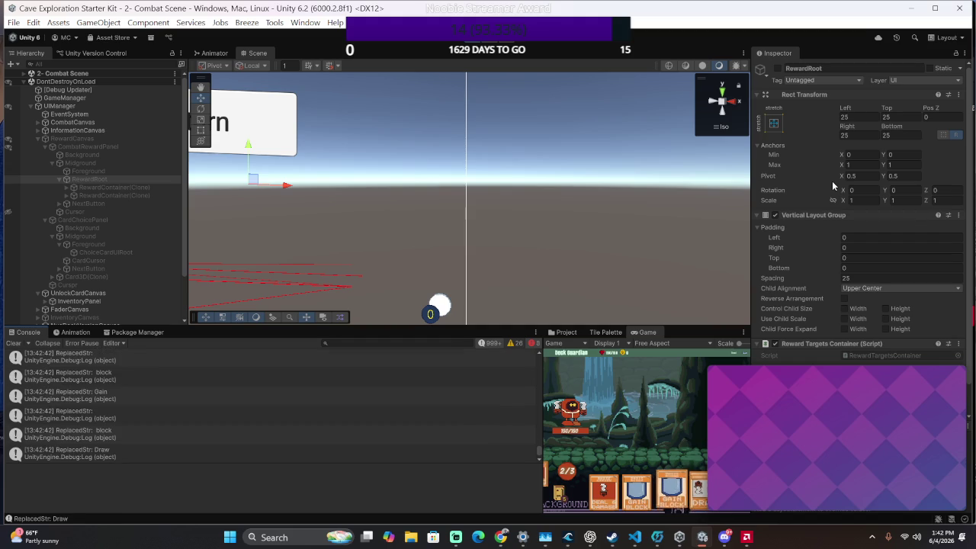
Play the Deal Damage card, then shift the card choice one card right in the hand
{"action": "key", "text": "Return"}
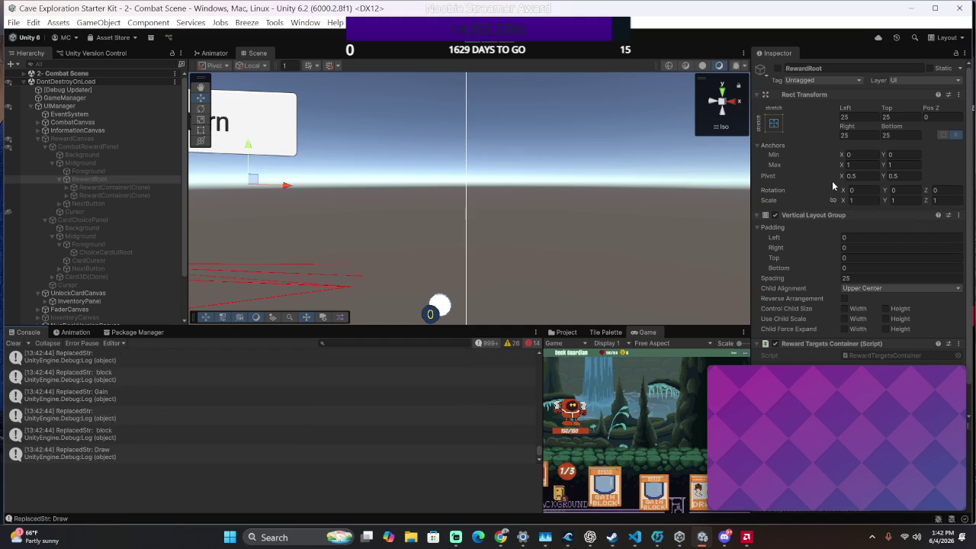
{"action": "key", "text": "Right"}
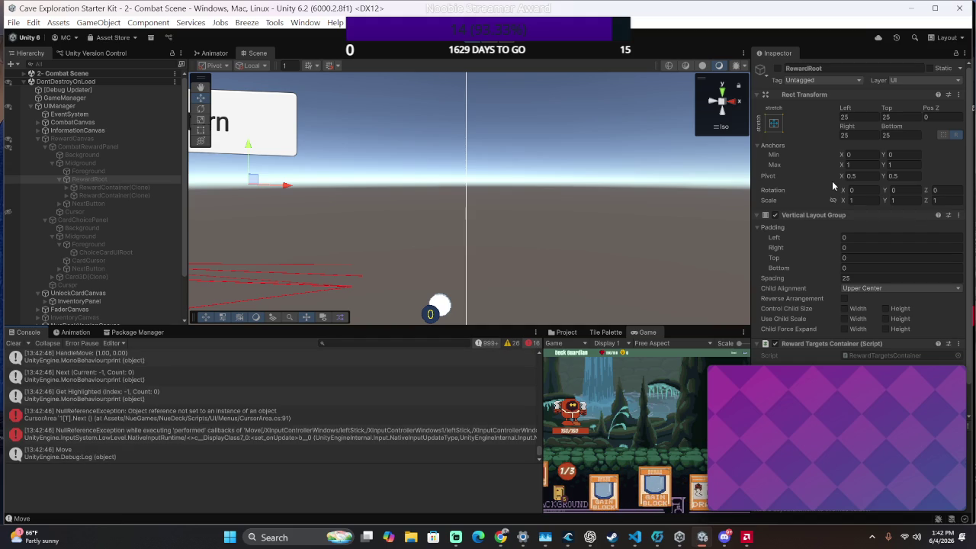
{"action": "key", "text": "Left"}
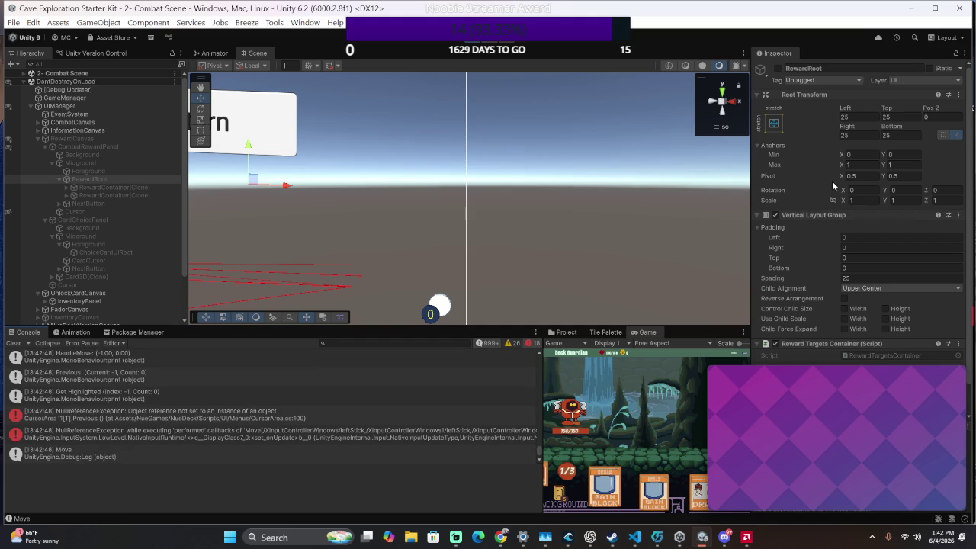
{"action": "key", "text": "Right"}
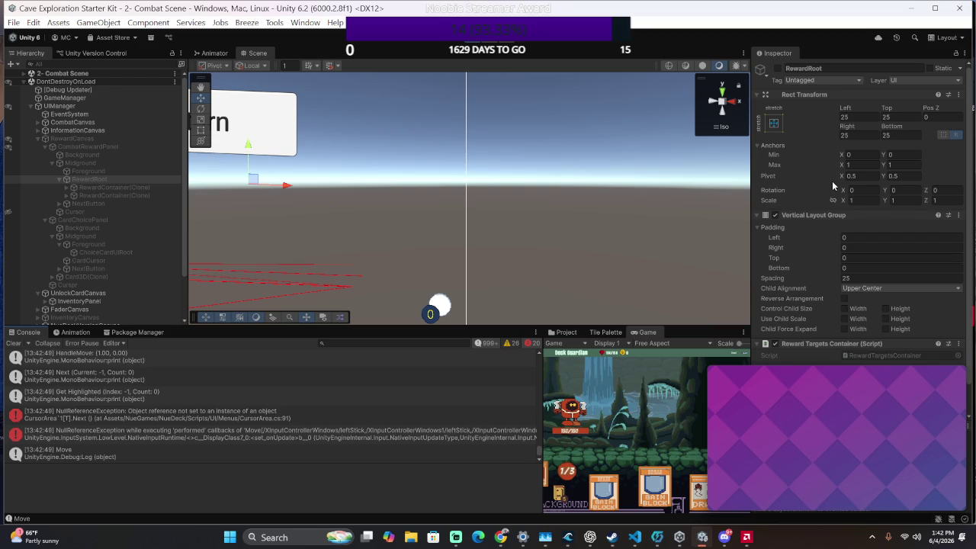
Advance through the game prompts into combat and play a card from the hand
{"action": "left_click_drag", "start_coordinate": [771, 382], "coordinate": [824, 154]}
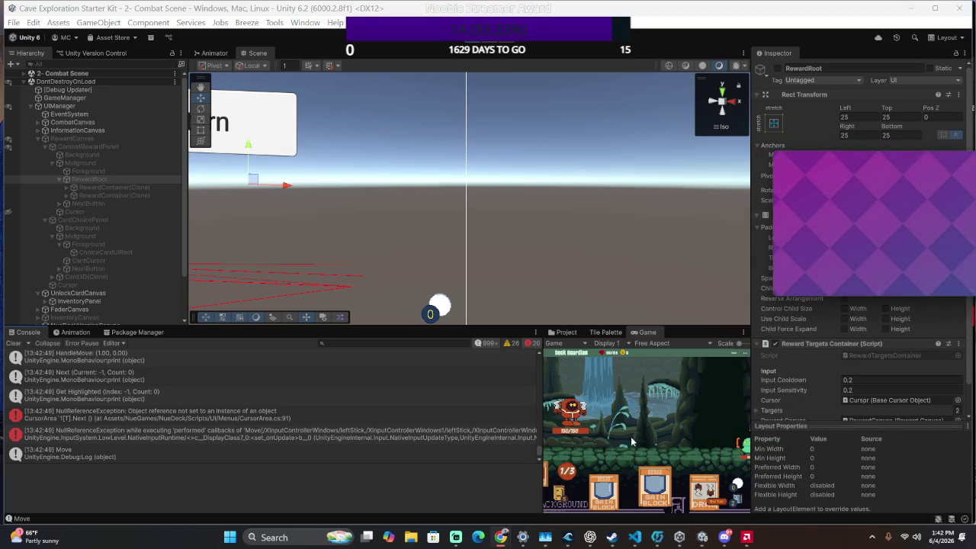
{"action": "key", "text": "Return"}
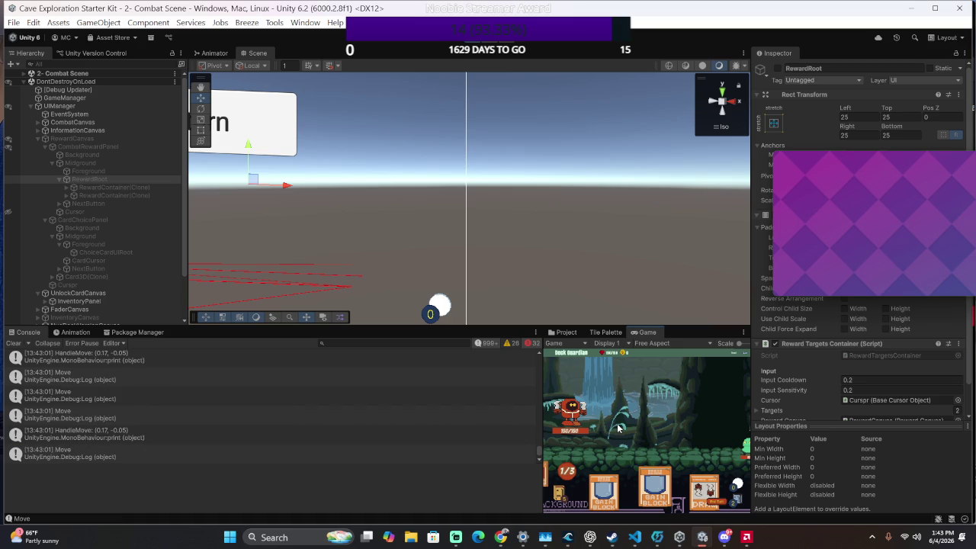
{"action": "key", "text": "Return"}
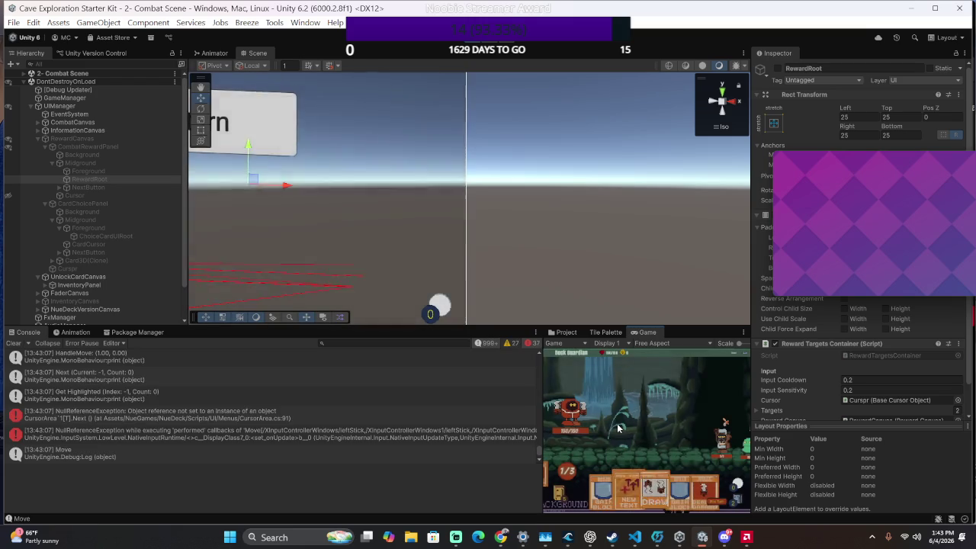
{"action": "key", "text": "Return"}
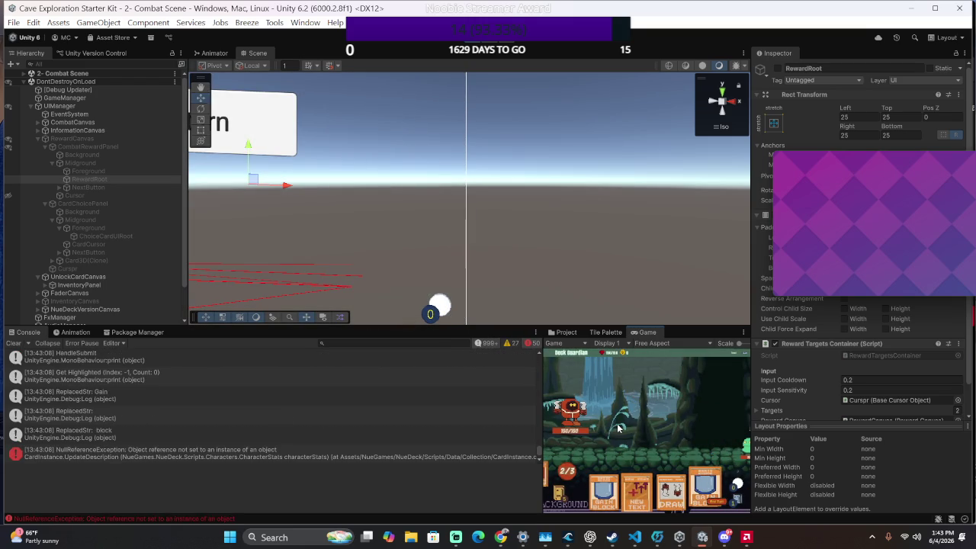
{"action": "key", "text": "space"}
{"action": "key", "text": "space"}
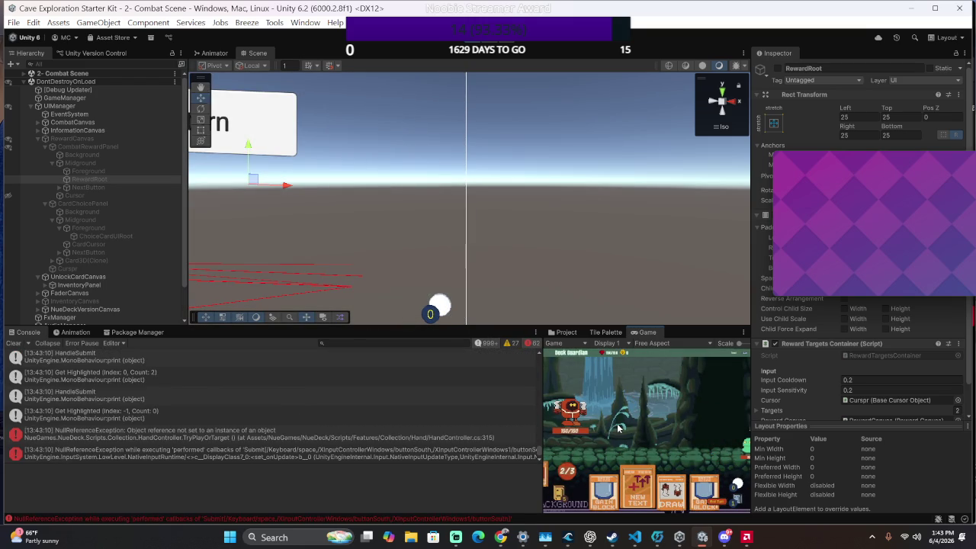
Exit combat to the map, start a new combat, and play a 6-damage card and a one-energy card
{"action": "key", "text": "Escape"}
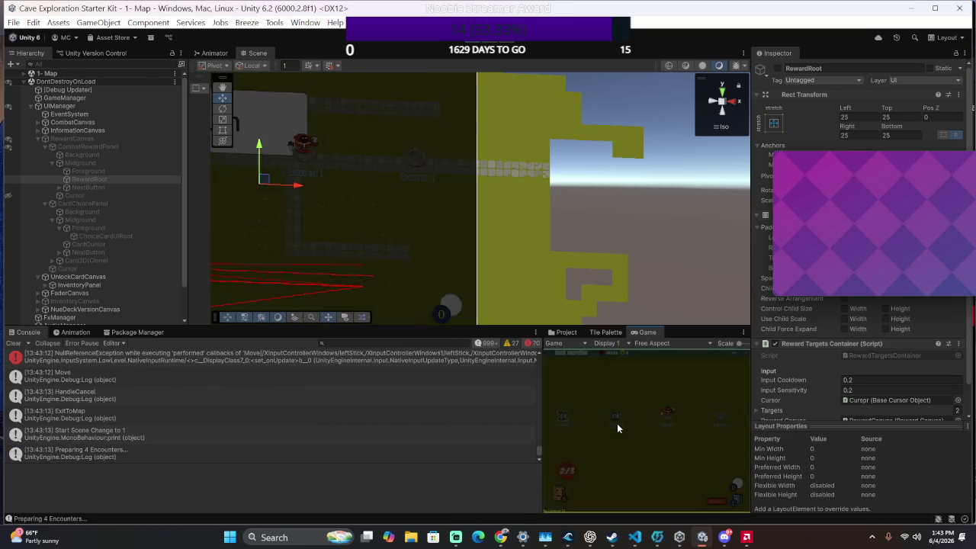
{"action": "key", "text": "space"}
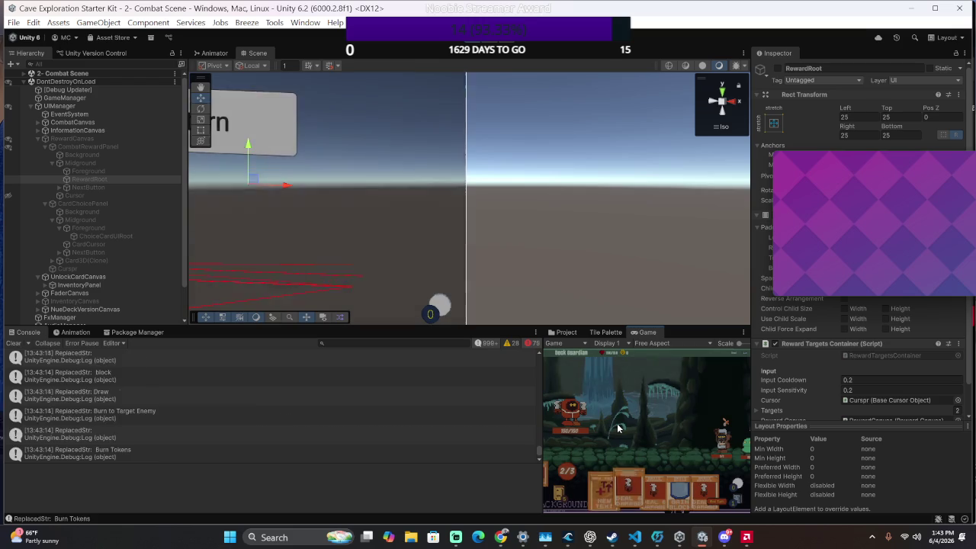
{"action": "key", "text": "space"}
{"action": "key", "text": "space"}
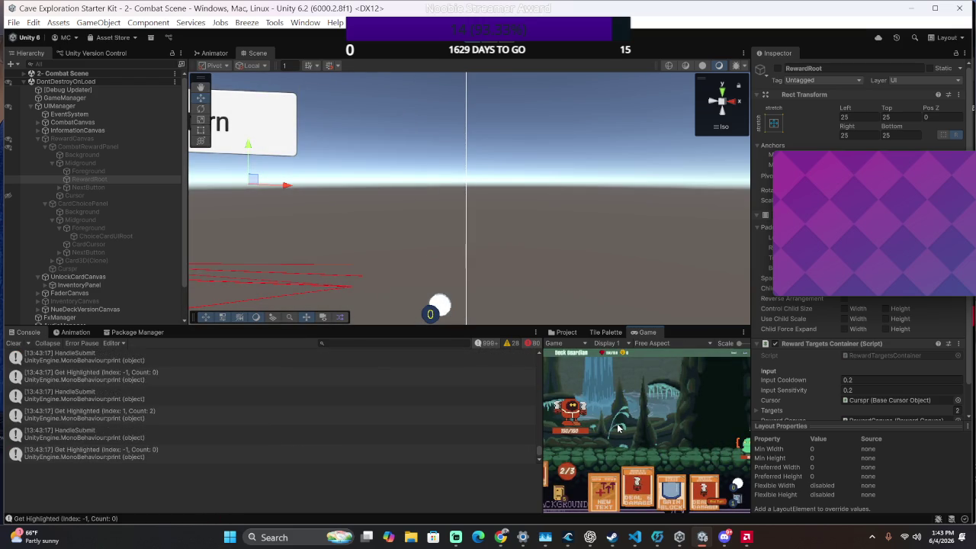
{"action": "key", "text": "space"}
{"action": "key", "text": "space"}
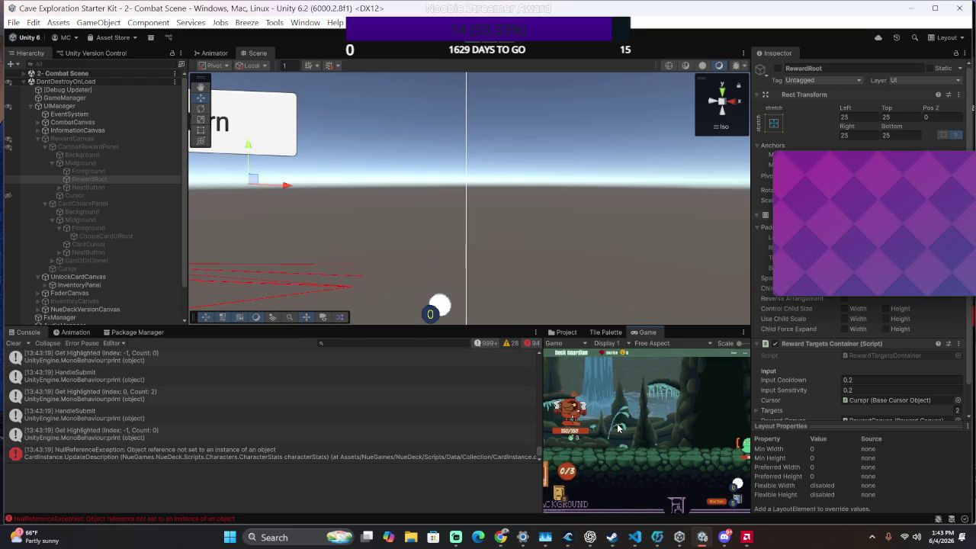
{"action": "key", "text": "Right"}
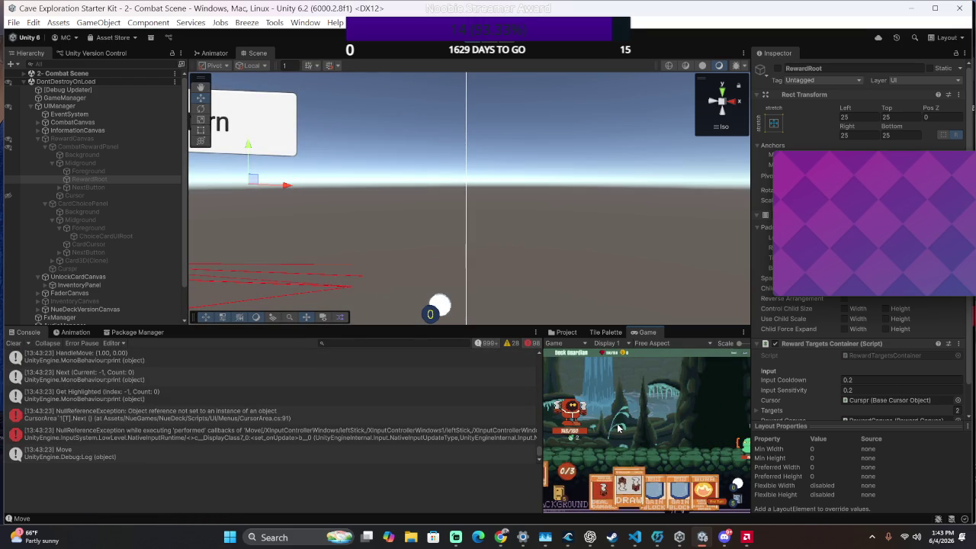
{"action": "key", "text": "Right"}
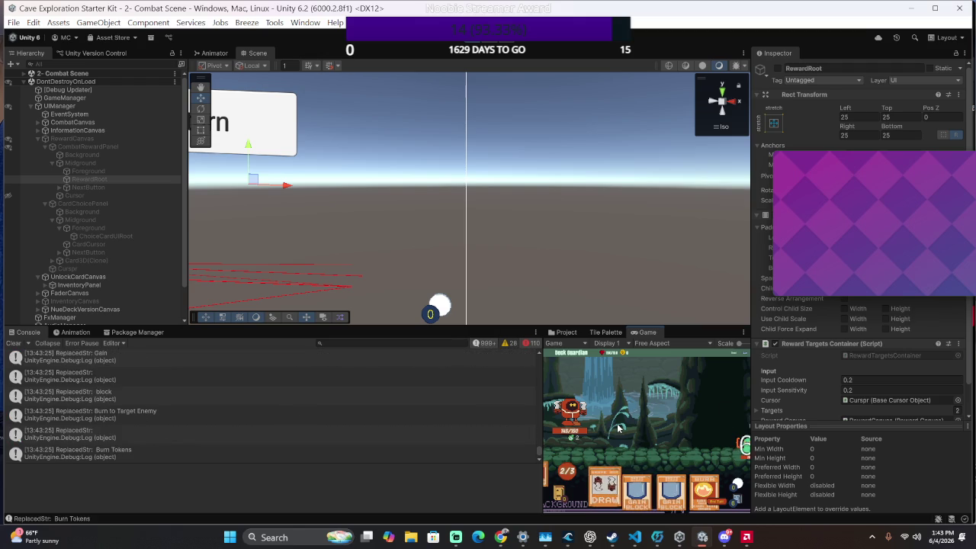
{"action": "key", "text": "Return"}
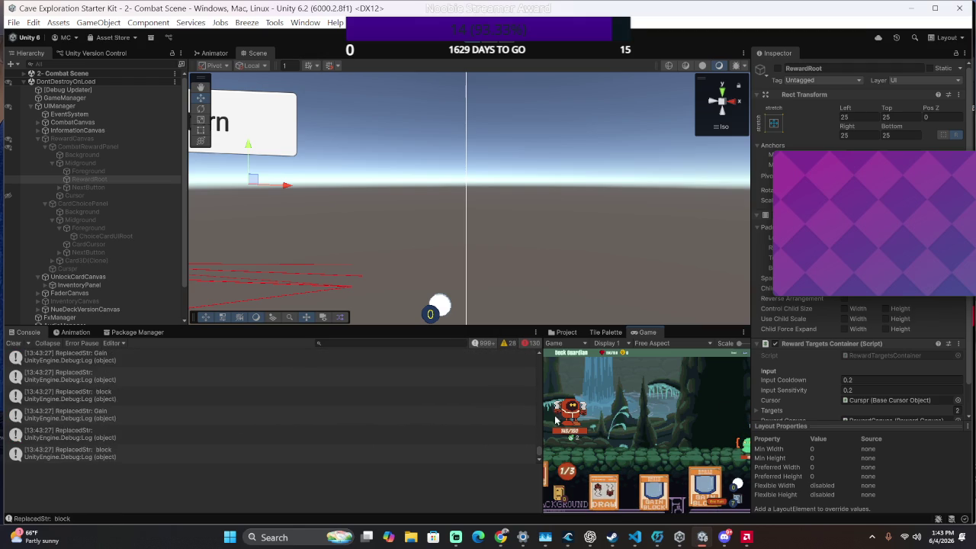
Widen the Game view, then play the Gain Block, Draw and Burn cards
{"action": "left_click_drag", "start_coordinate": [542, 422], "coordinate": [387, 427]}
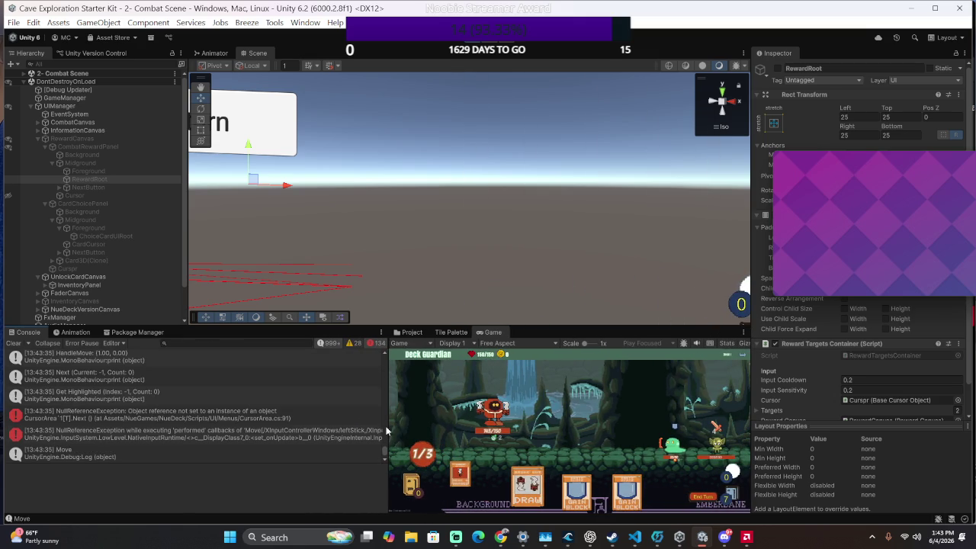
{"action": "key", "text": "Right"}
{"action": "key", "text": "Return"}
{"action": "key", "text": "Return"}
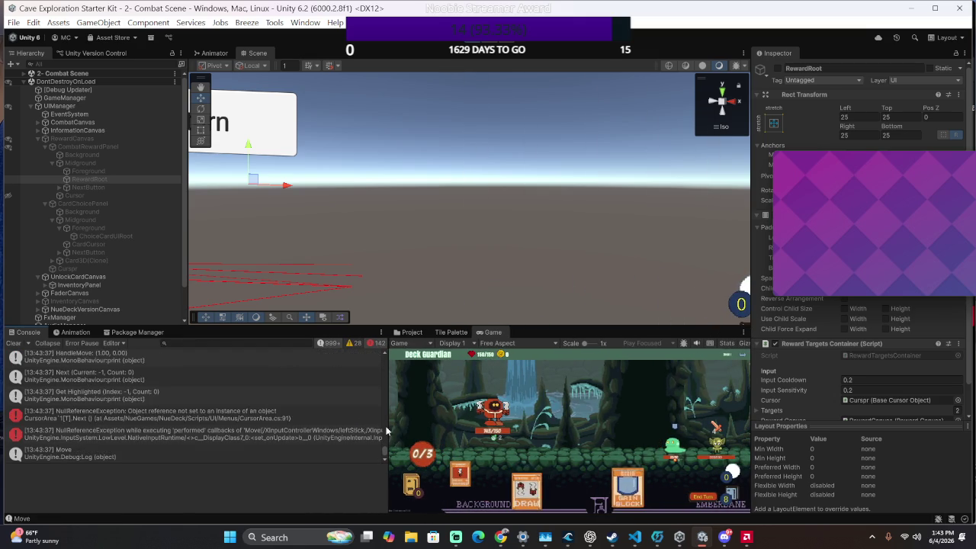
{"action": "key", "text": "Return"}
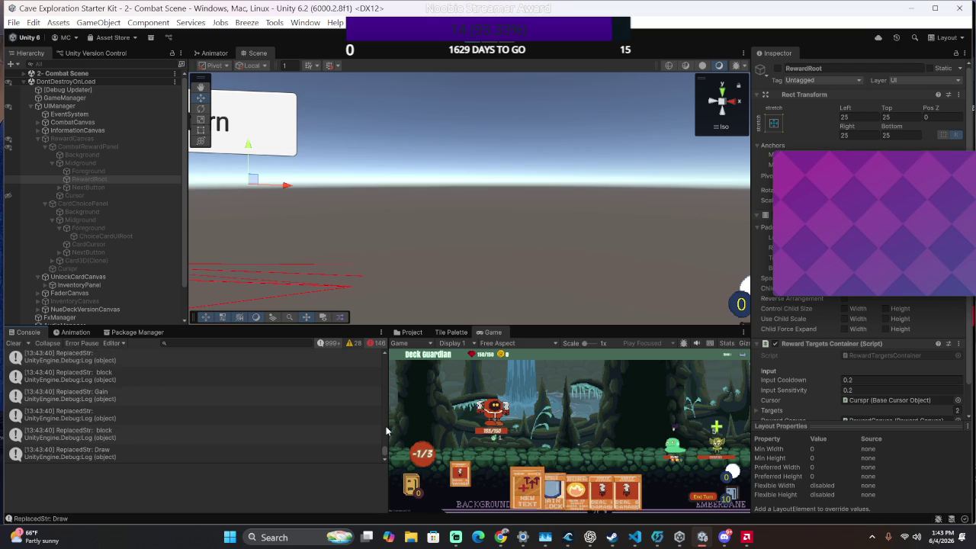
{"action": "key", "text": "Return"}
{"action": "key", "text": "Return"}
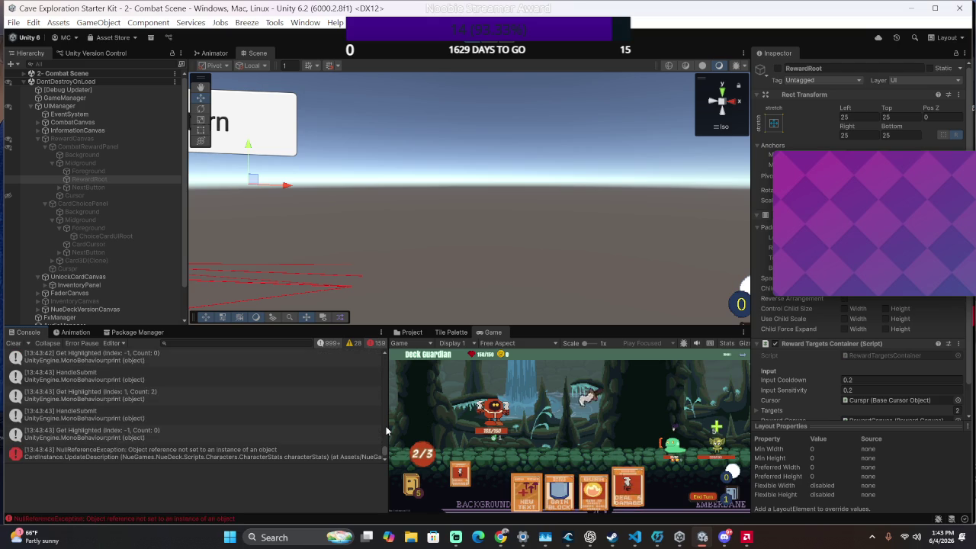
{"action": "key", "text": "Return"}
{"action": "key", "text": "Return"}
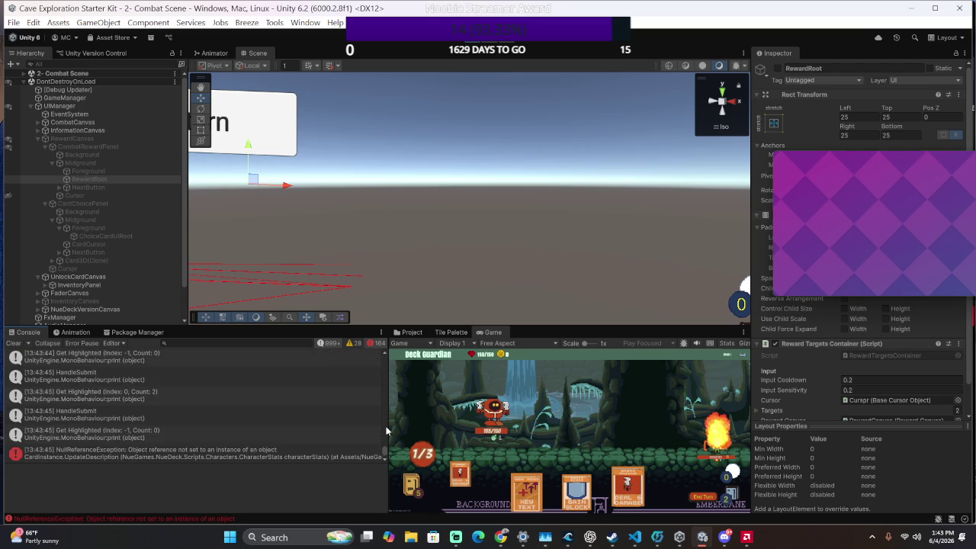
{"action": "key", "text": "Left"}
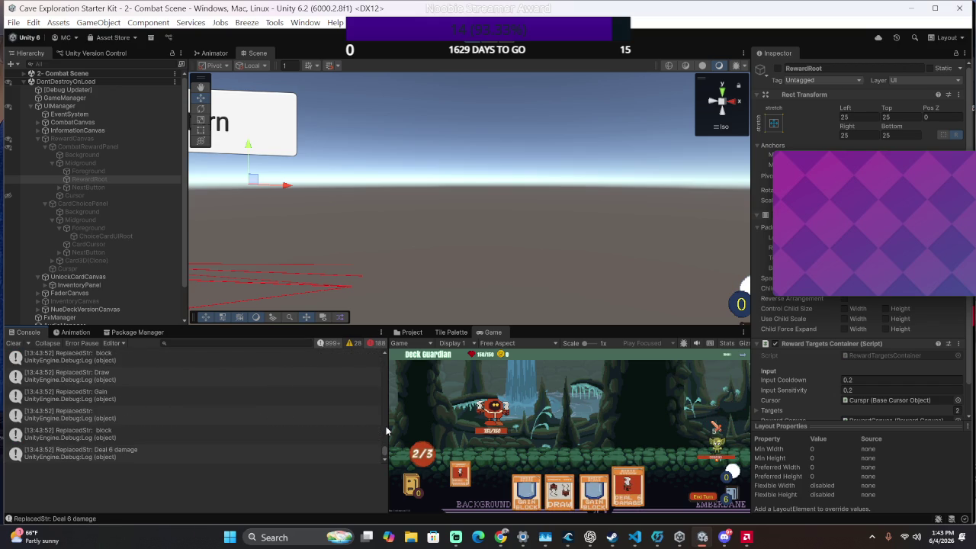
Play Deal 6 damage and Draw, then in the new hand play Gain Block, Draw and both Deal 6 damage cards
{"action": "key", "text": "Return"}
{"action": "key", "text": "Return"}
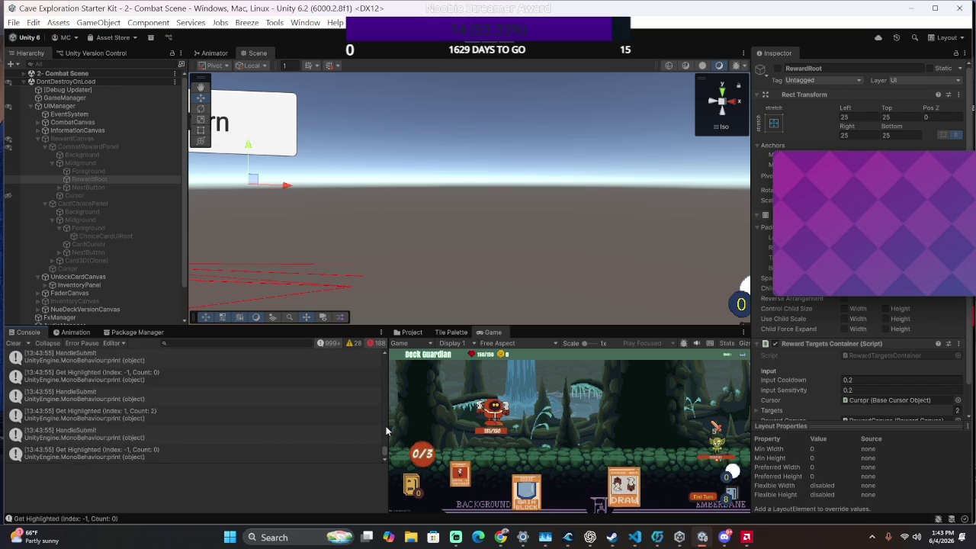
{"action": "key", "text": "Return"}
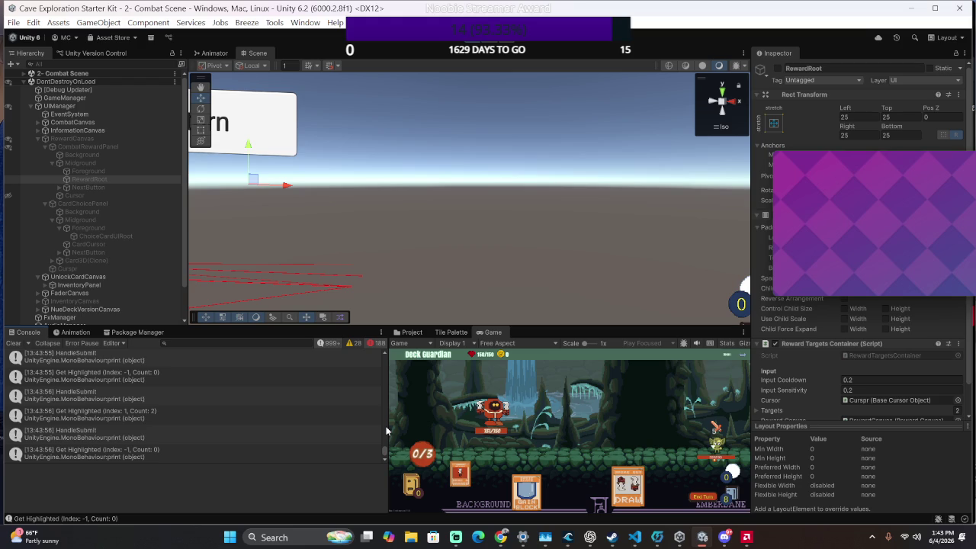
{"action": "key", "text": "Return"}
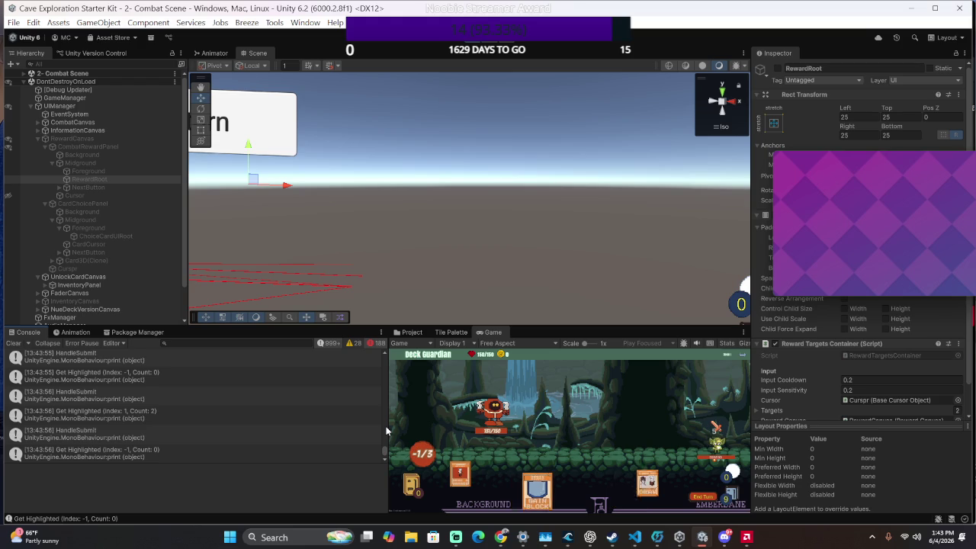
{"action": "key", "text": "Return"}
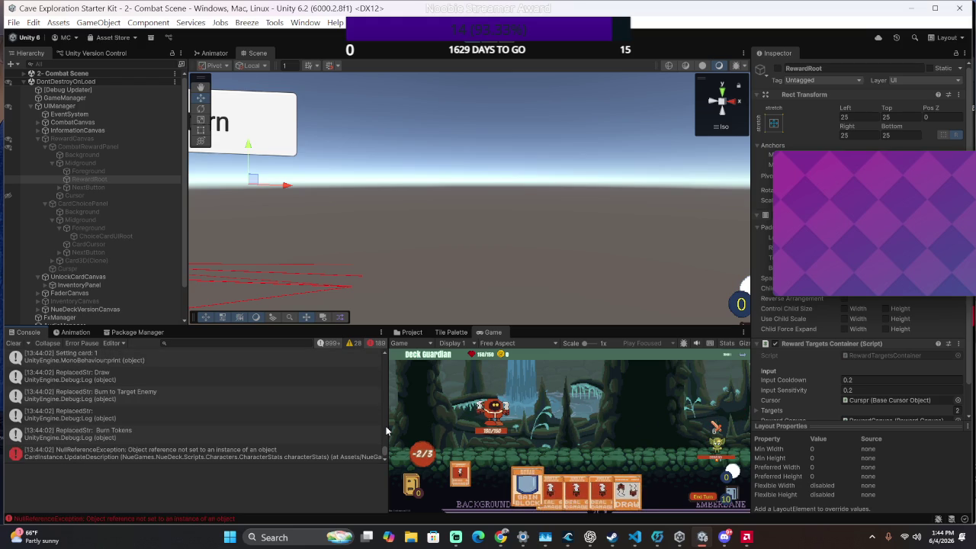
{"action": "key", "text": "Right"}
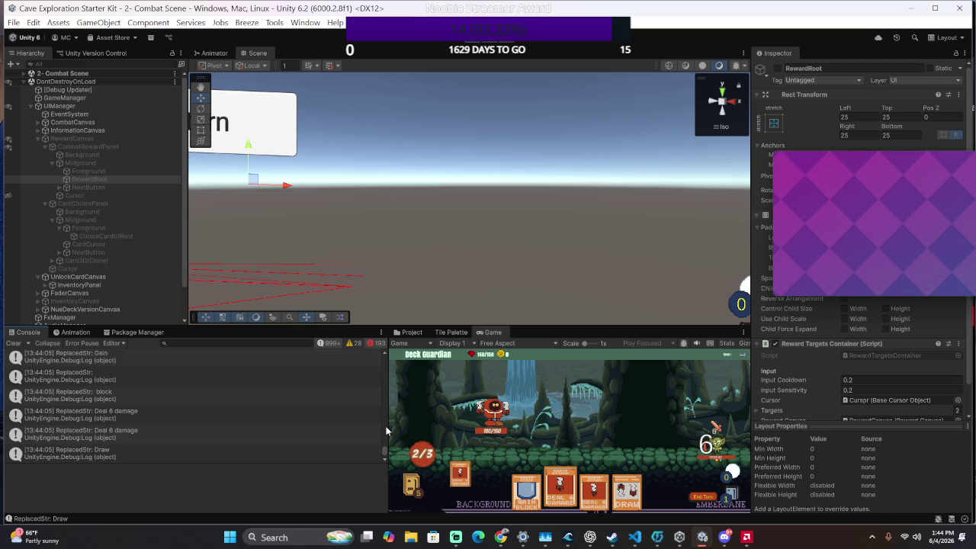
{"action": "key", "text": "Return"}
{"action": "key", "text": "Return"}
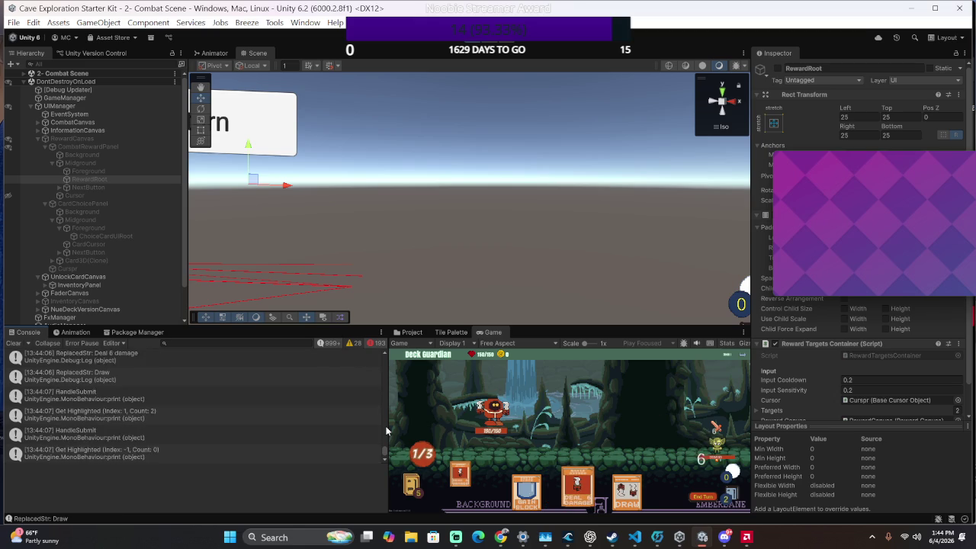